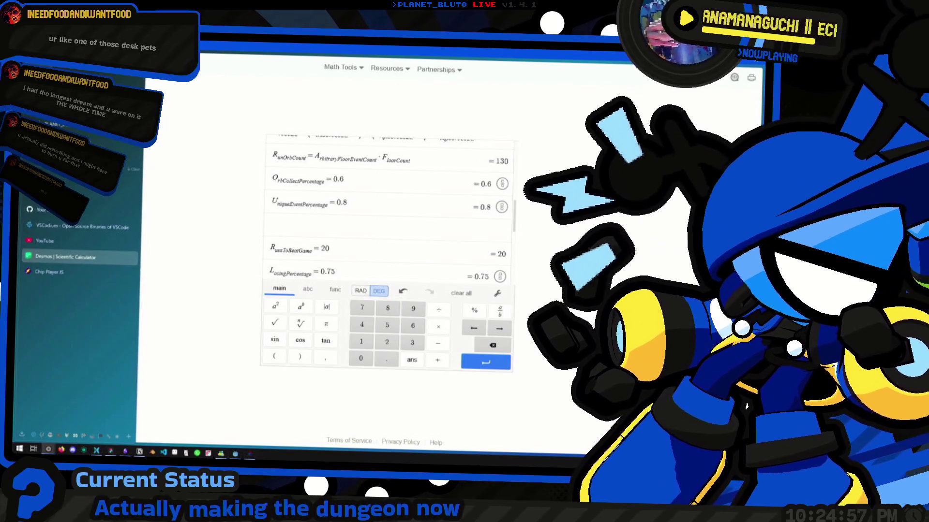
Start a region screenshot and enlarge the capture area around the calculator.
mouse_move(210, 69)
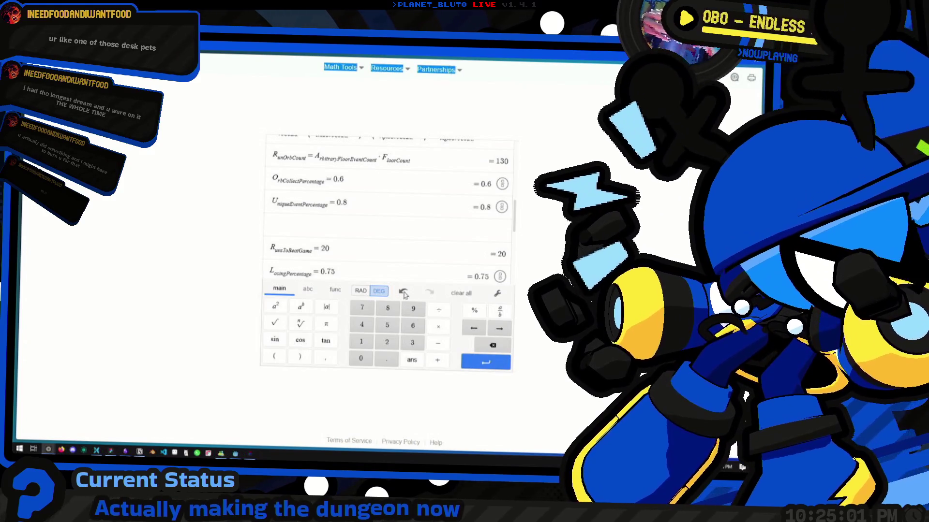
key(super+shift+s)
mouse_move(446, 284)
mouse_down()
mouse_move(532, 373)
mouse_move(526, 385)
mouse_up()
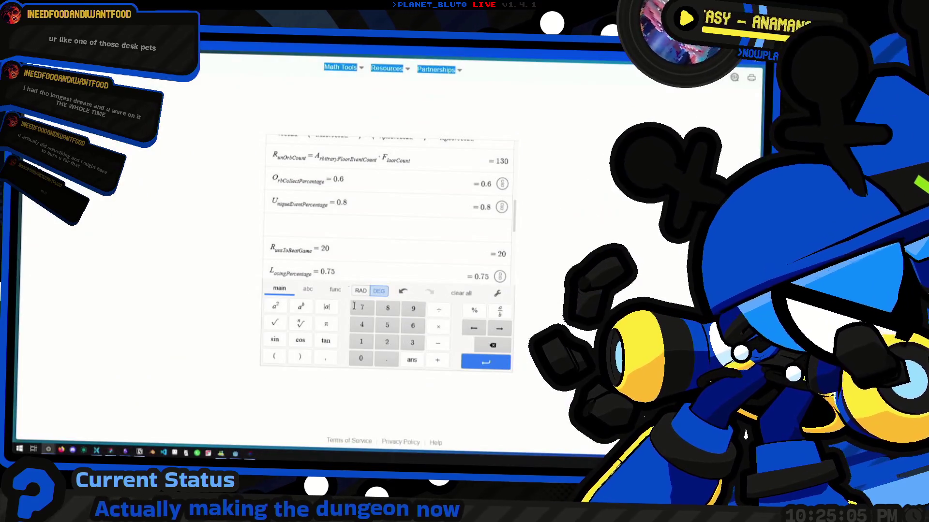
Clear the accidental text selection so the target formulas (400, 26, 13.33, 17.33) show.
click(416, 135)
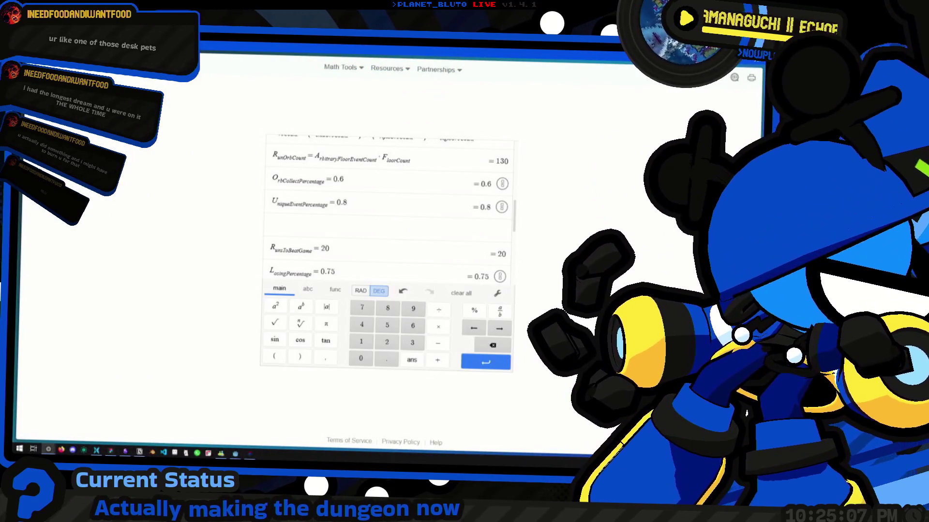
mouse_move(542, 178)
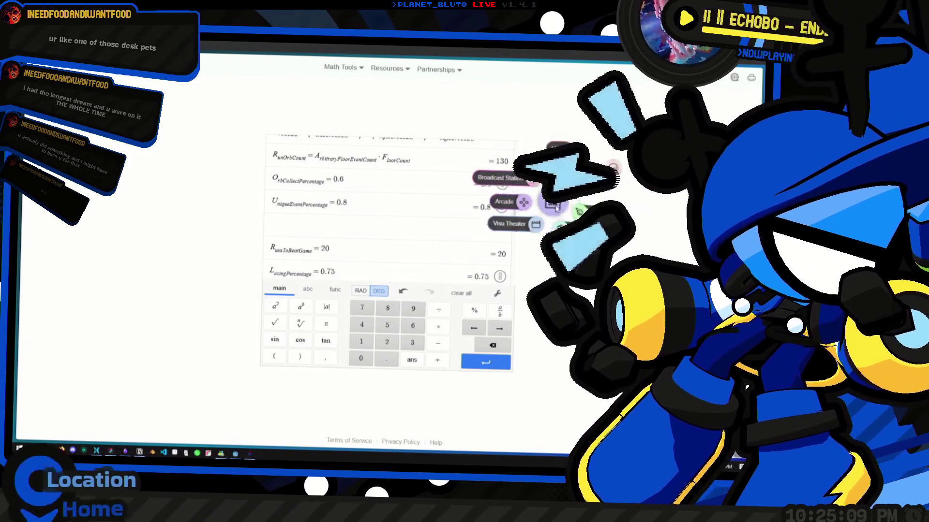
click(493, 153)
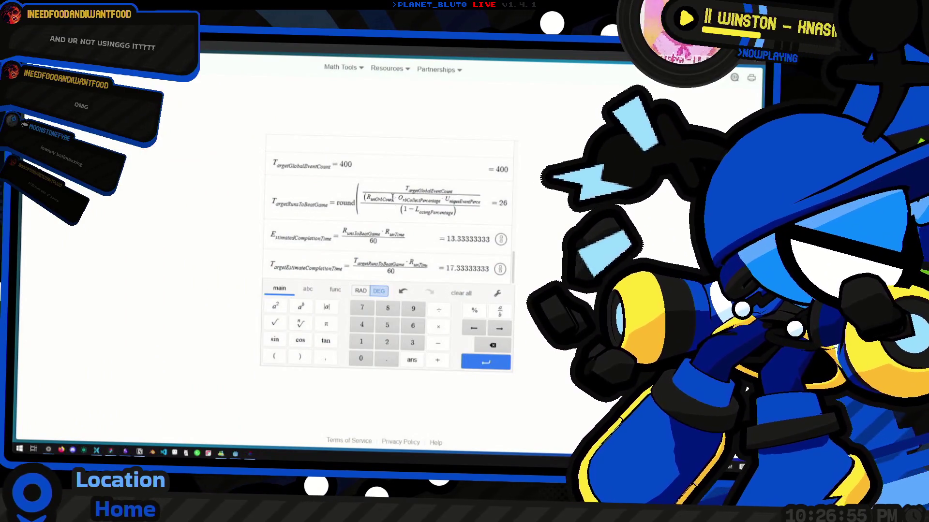
Open Firefox Developer Tools on the Desmos page and move them over the calculator.
click(336, 183)
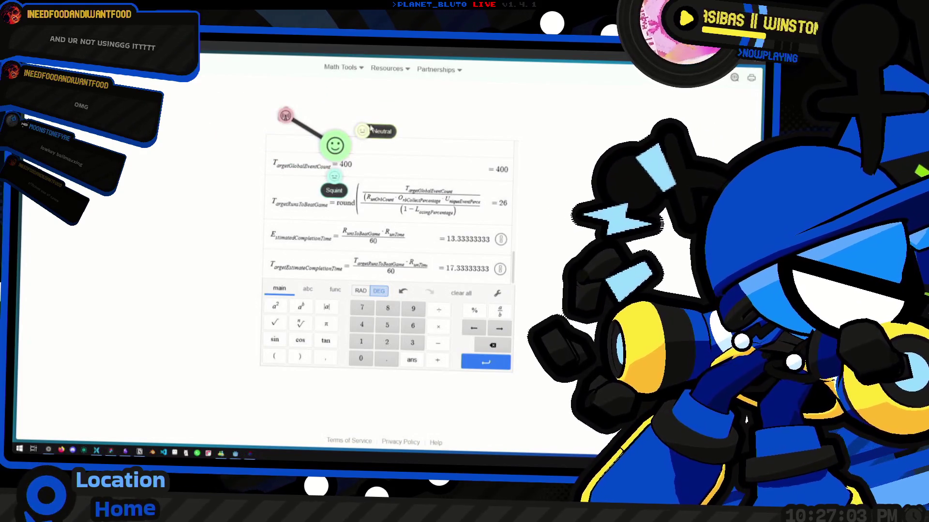
click(333, 176)
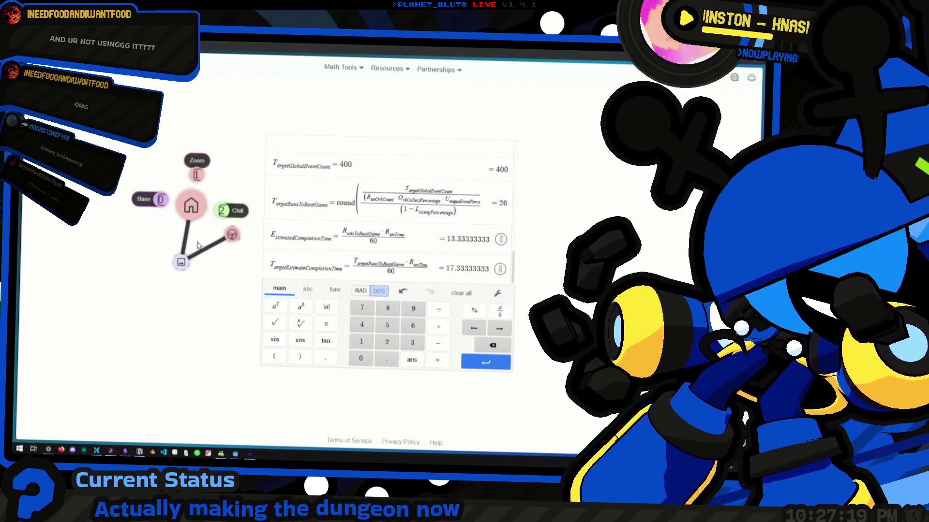
click(155, 205)
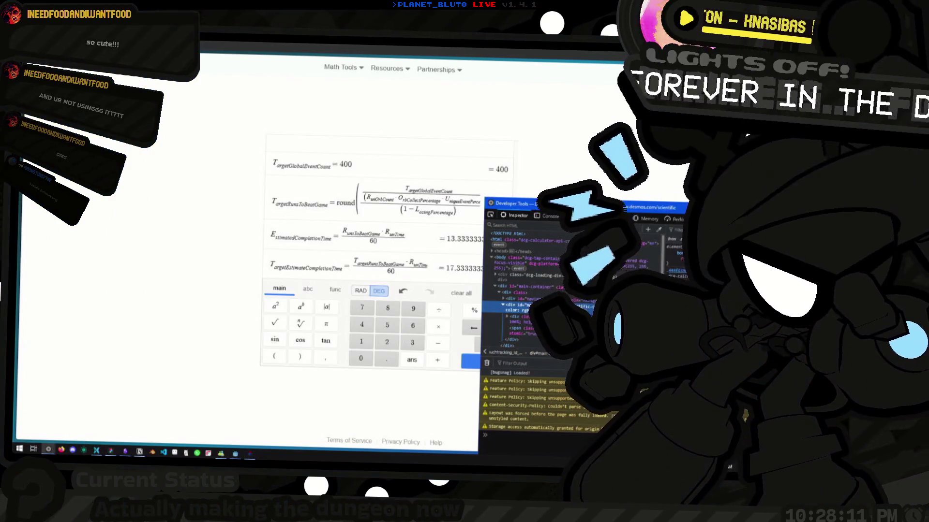
drag(580, 205, 566, 150)
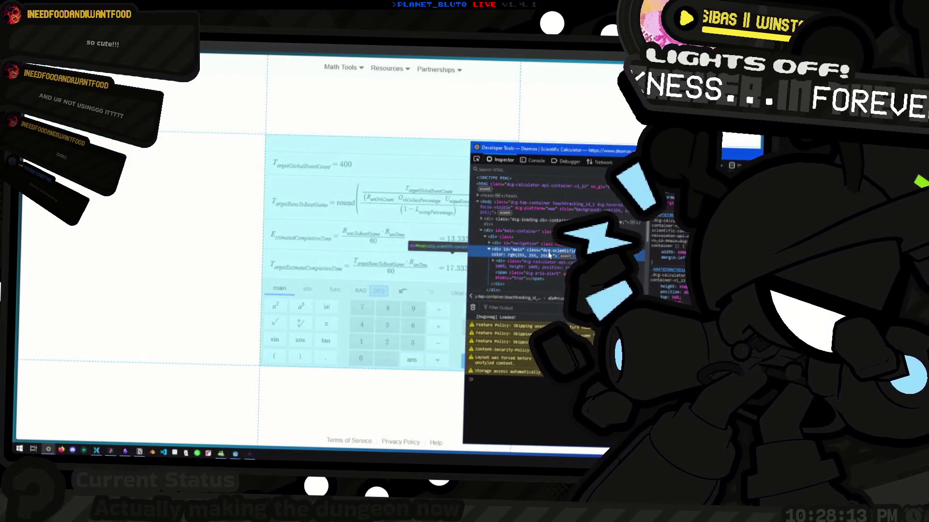
Inspect div#main's class attribute, keeping it selected, and bring up the Stylus editor for Desmos.
double_click(551, 250)
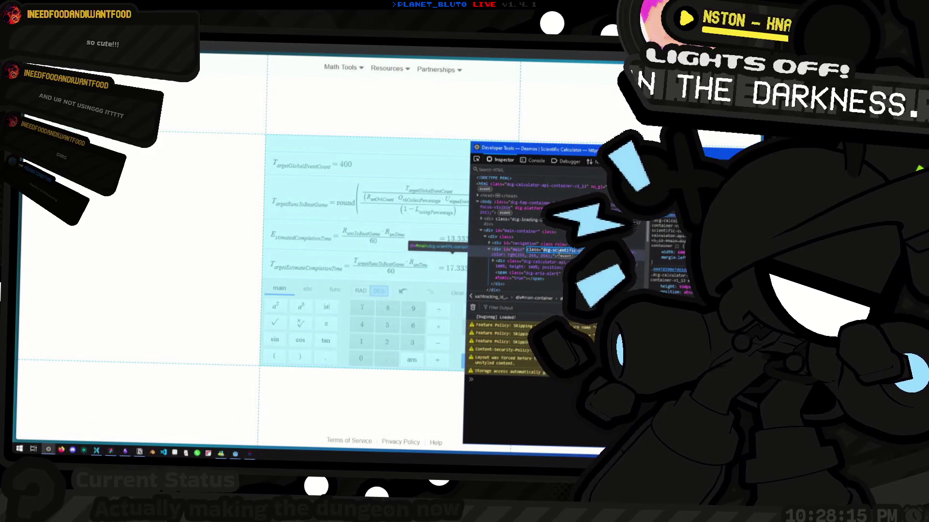
click(519, 251)
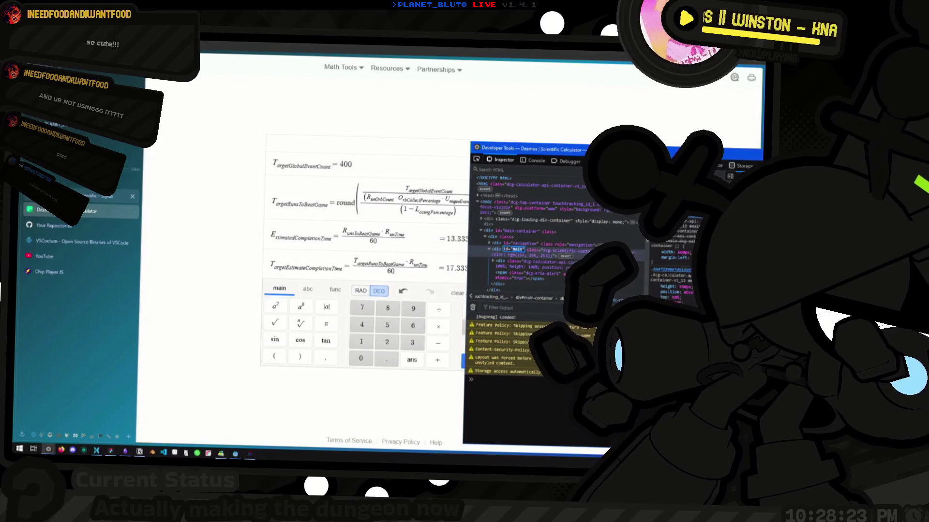
click(97, 196)
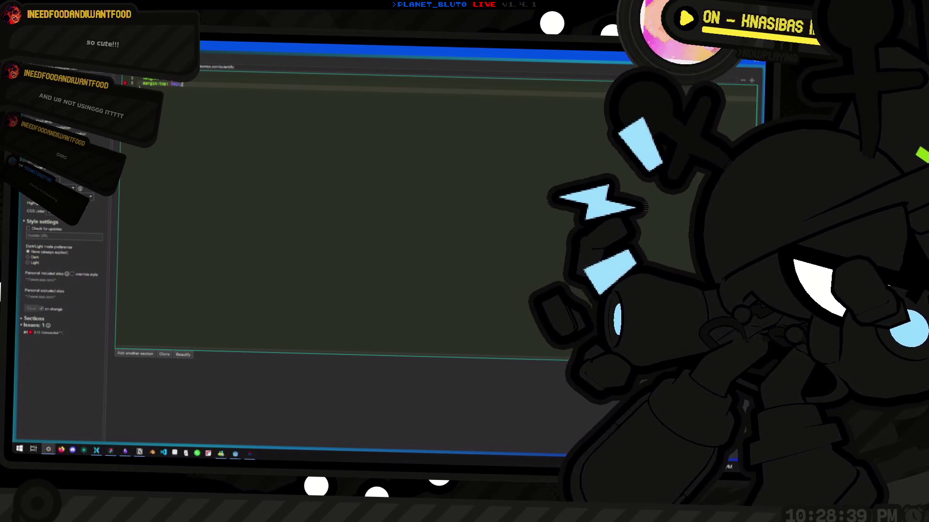
Set the calculator's margin-top to 50px in Stylus and bring DevTools forward.
text(50px)
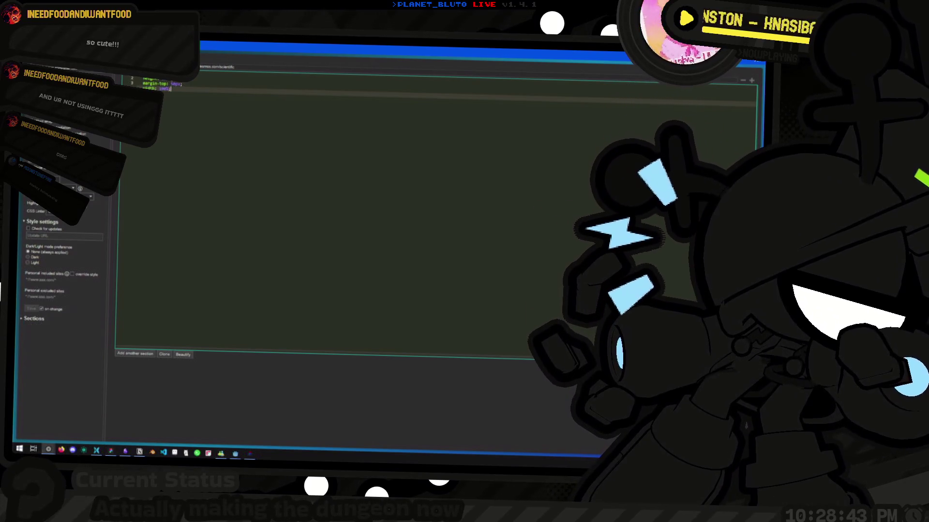
text(10px)
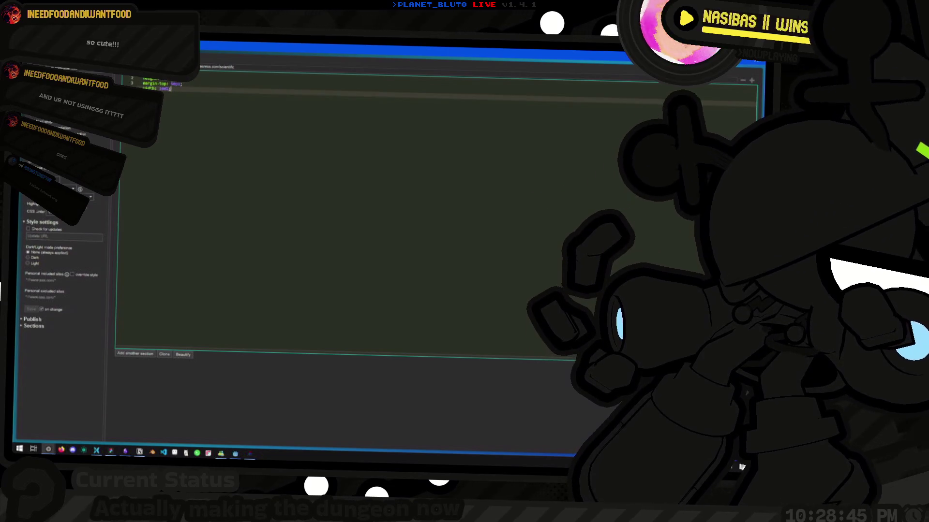
click(38, 209)
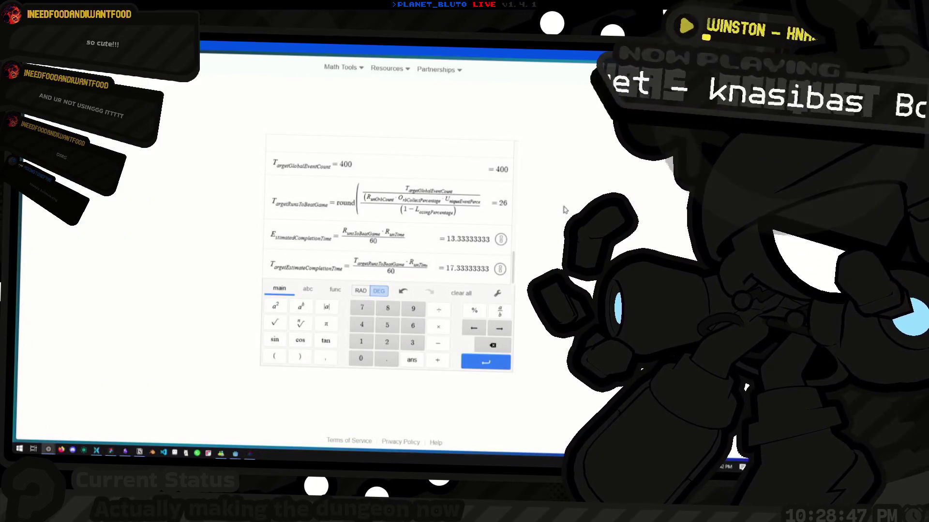
key(alt+Tab)
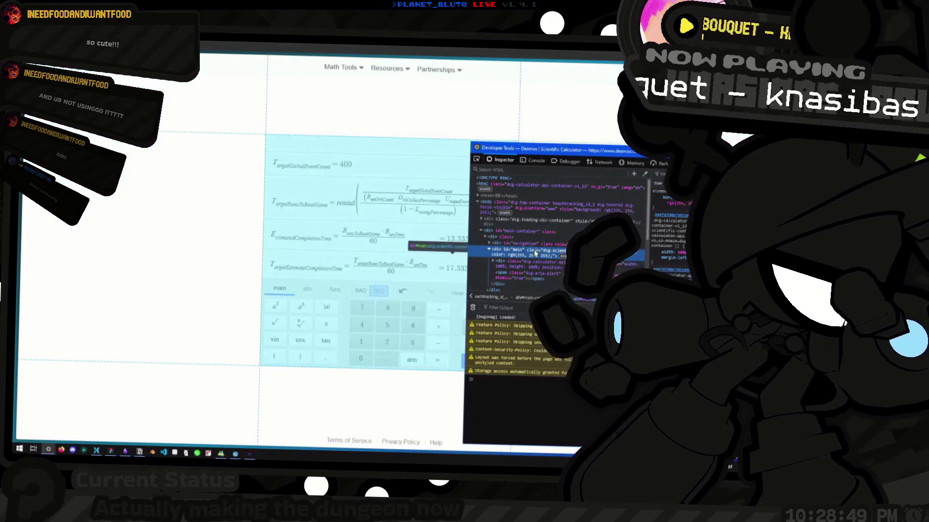
drag(600, 152, 542, 138)
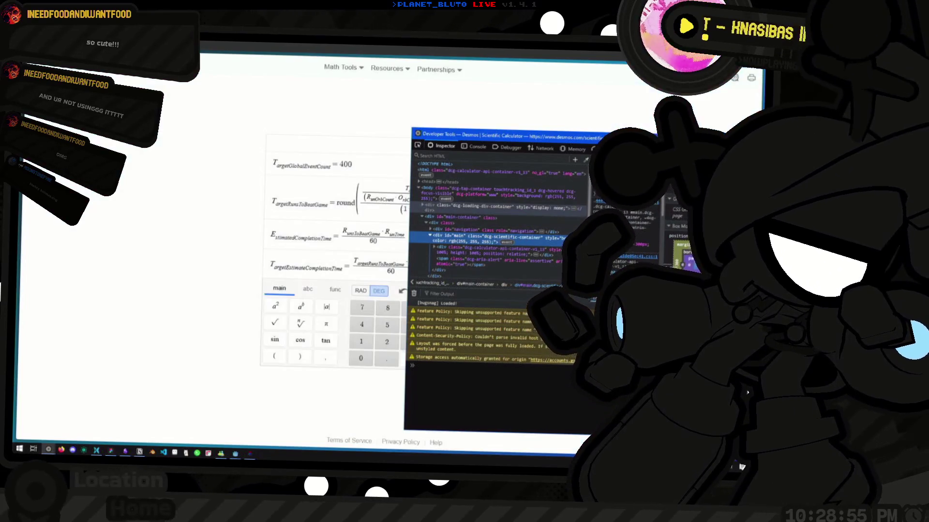
Give the main container a top offset of -275px in the DevTools rules.
key(super)
key(Return)
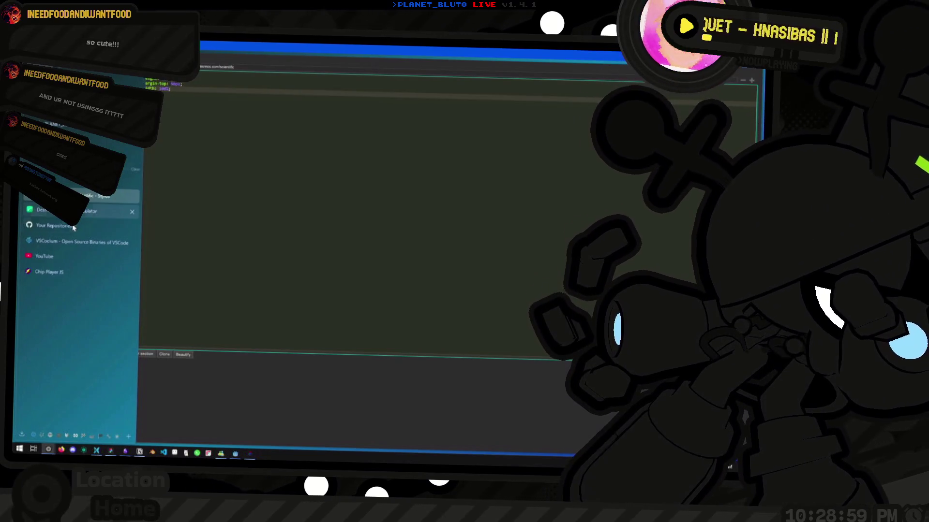
key(alt+Tab)
key(ctrl+shift+i)
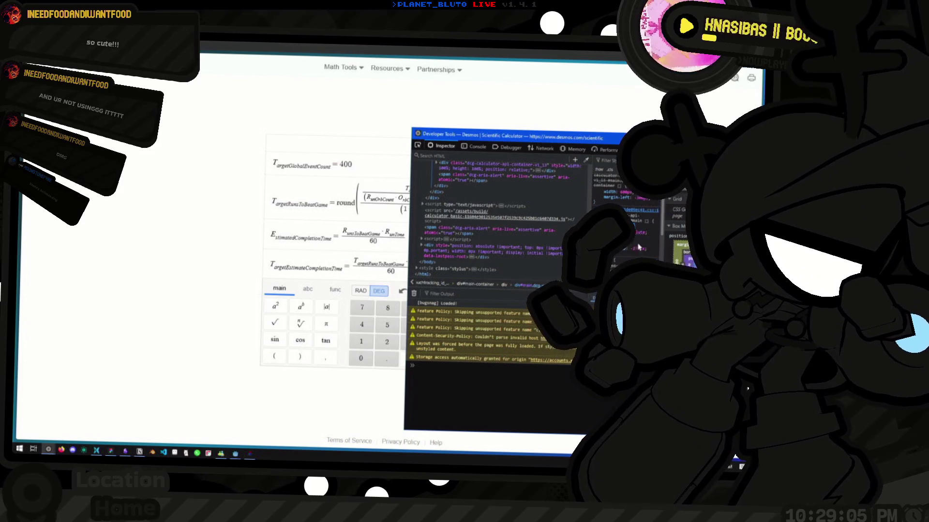
text(275)
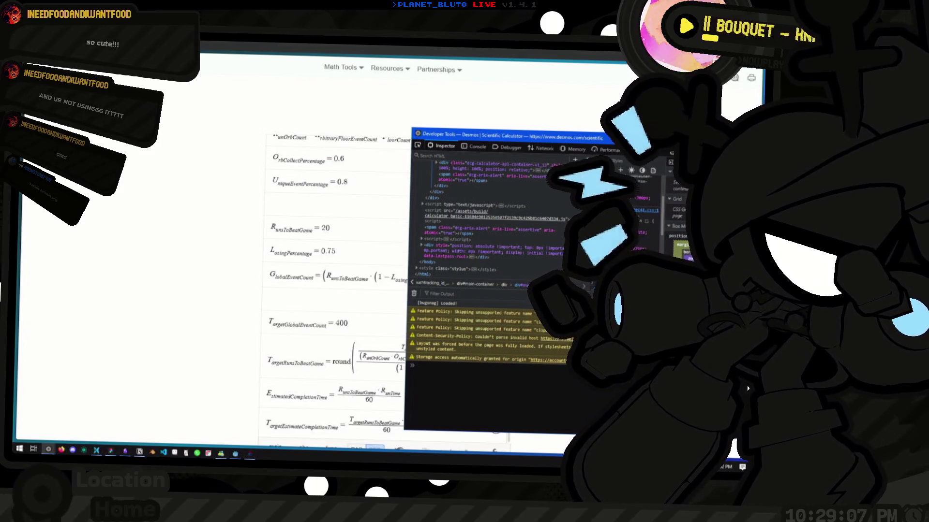
Commit the top offset and add a left offset declaration to the main container rule.
click(642, 249)
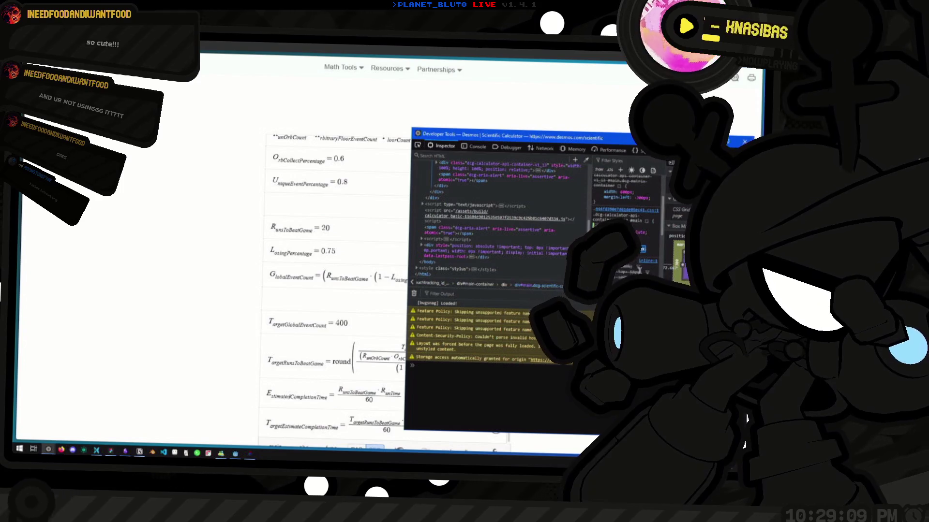
key(Return)
text(left)
key(Tab)
text(00)
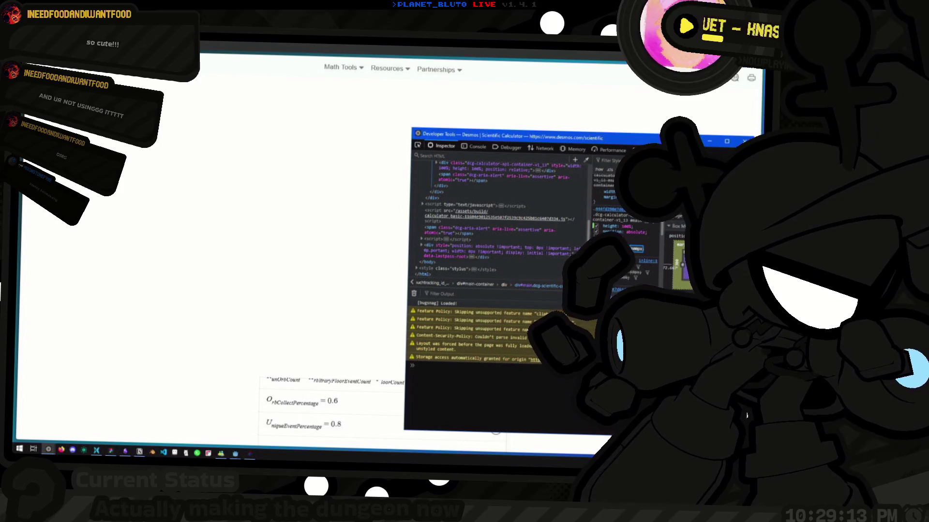
key(BackSpace)
key(BackSpace)
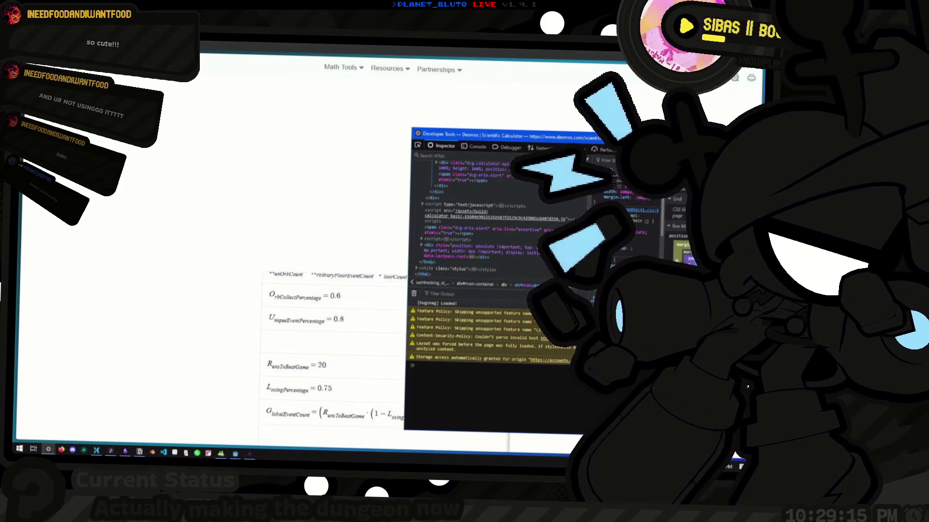
text(0)
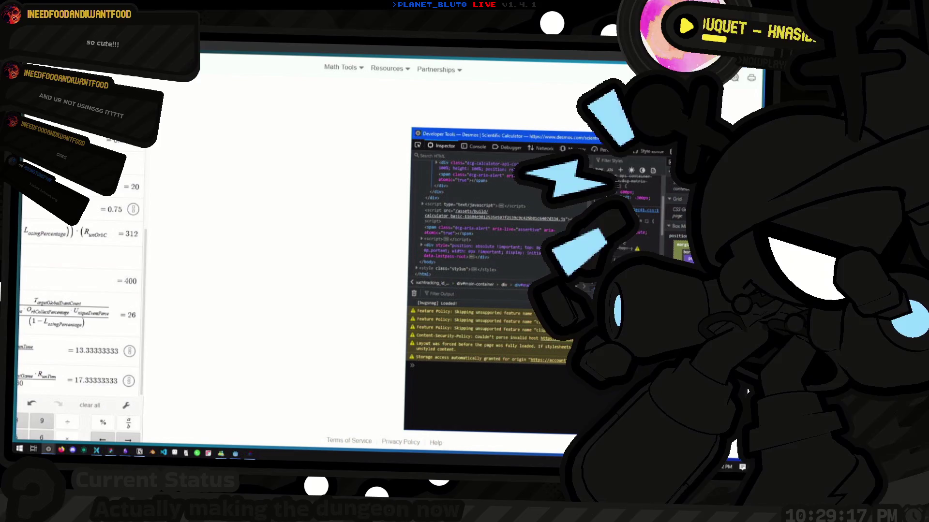
text(0)
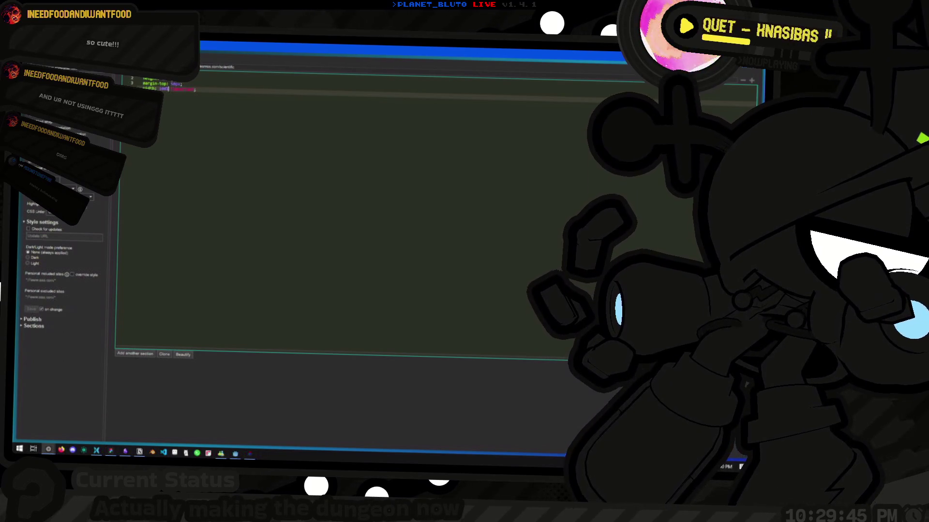
Return to the Desmos page and adjust its zoom level to fit more formulas.
key(ctrl+w)
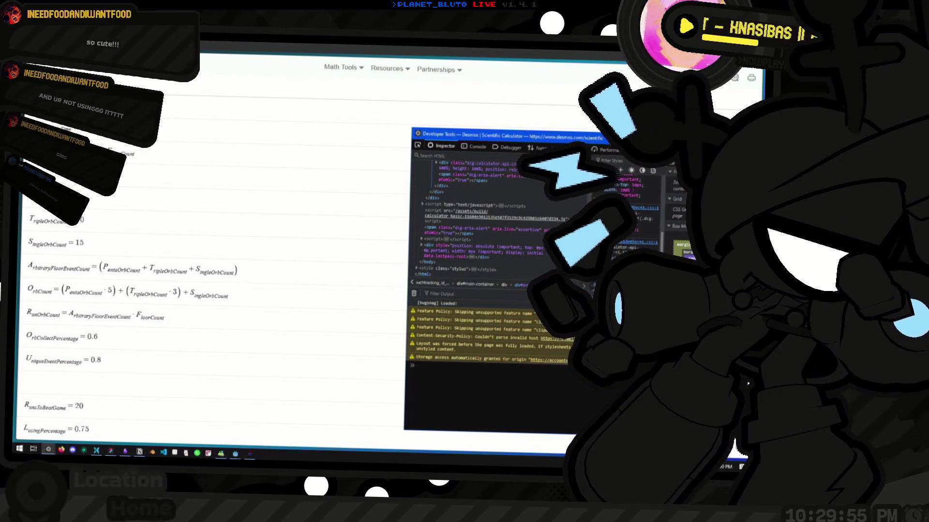
scroll(747, 384, down, 1)
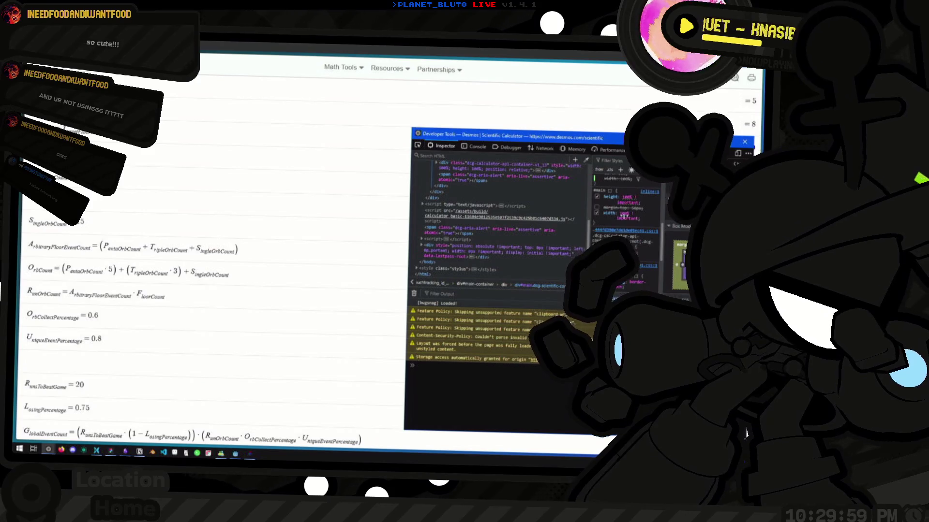
scroll(485, 207, up, 2)
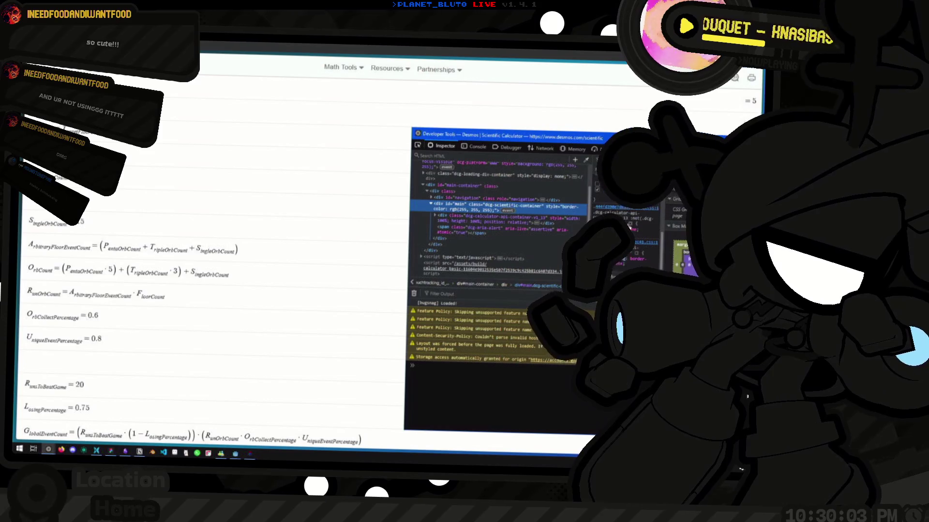
click(261, 316)
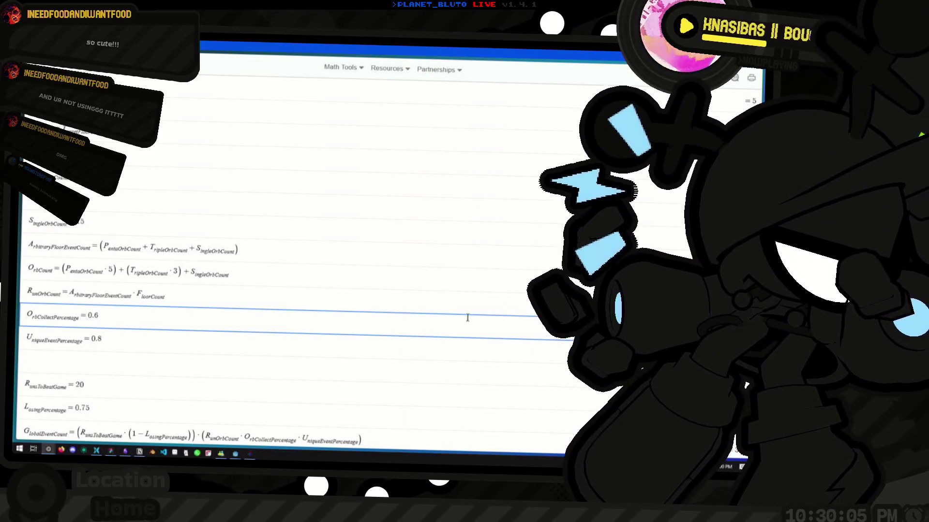
key(ctrl+minus)
key(ctrl+minus)
key(ctrl+minus)
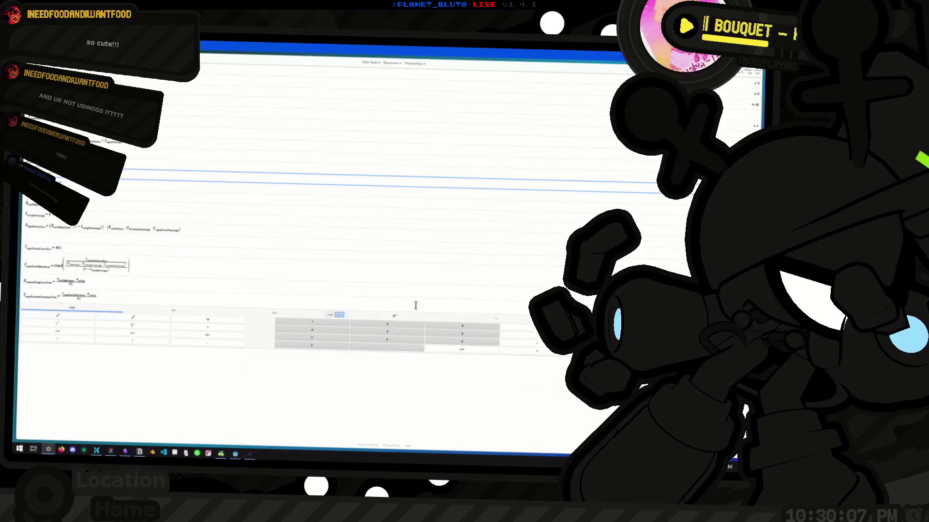
key(ctrl+minus)
key(ctrl+plus)
key(ctrl+plus)
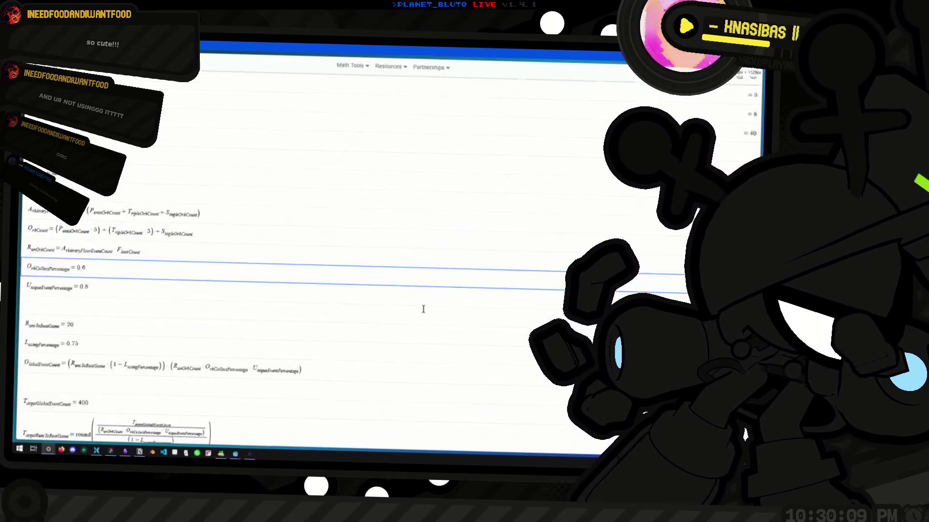
key(ctrl+minus)
key(ctrl+minus)
key(ctrl+plus)
key(ctrl+plus)
key(ctrl+minus)
key(ctrl+minus)
key(ctrl+plus)
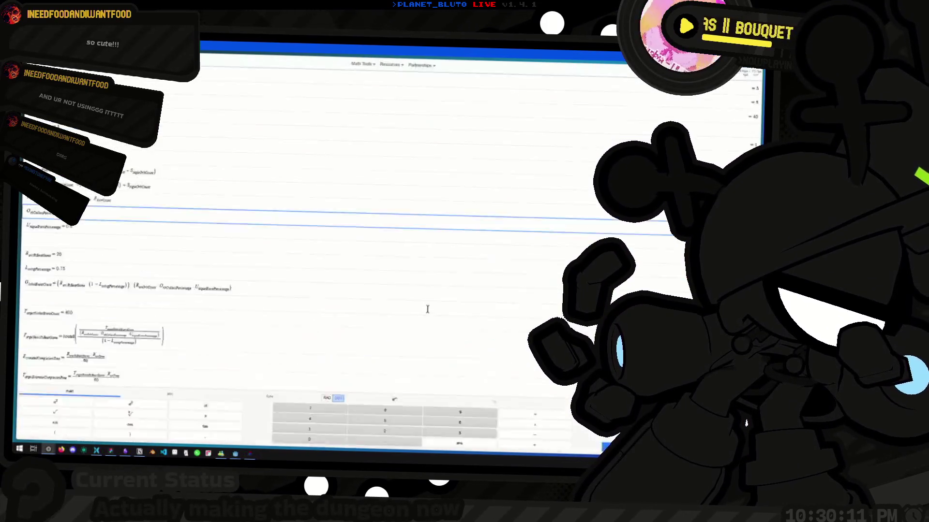
key(ctrl+plus)
key(ctrl+plus)
key(ctrl+minus)
key(ctrl+minus)
key(ctrl+minus)
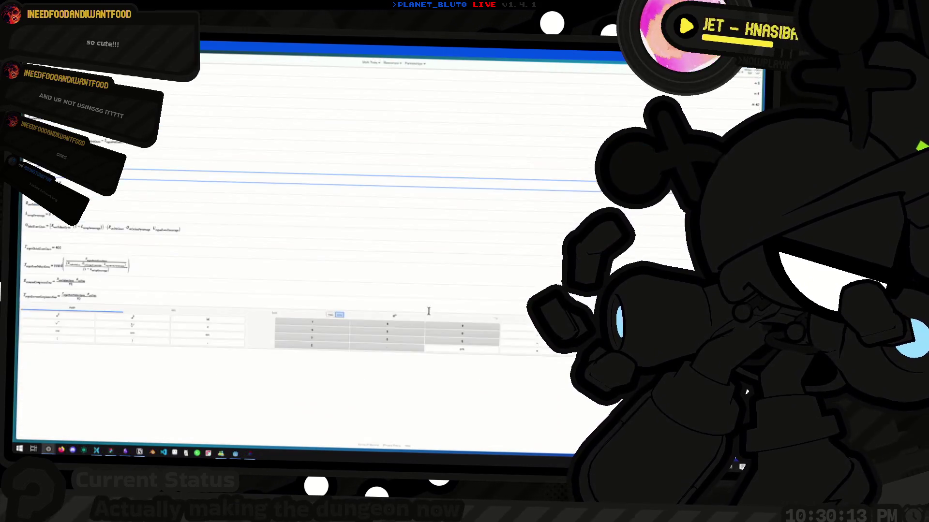
key(ctrl+plus)
Settle the zoom and open the developer tools on the calculator page.
key(ctrl+minus)
key(ctrl+minus)
key(ctrl+shift+i)
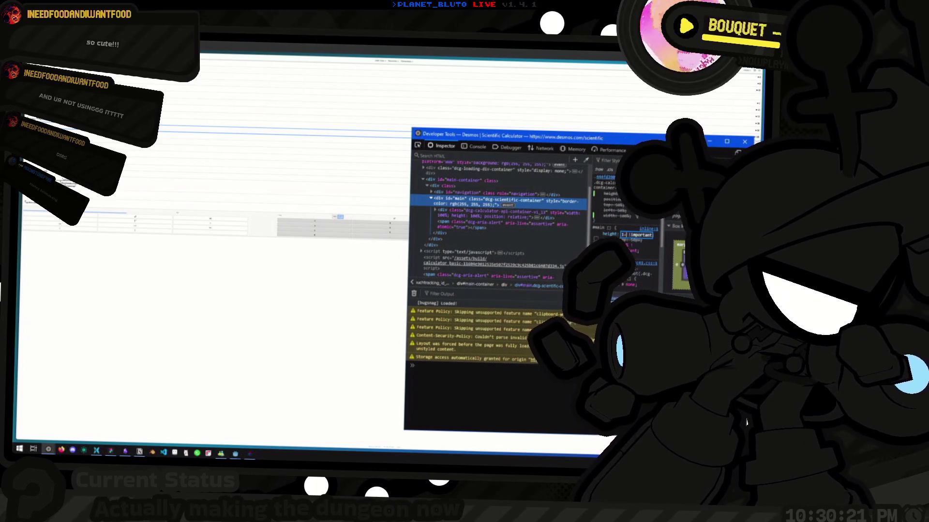
scroll(213, 290, up, 5)
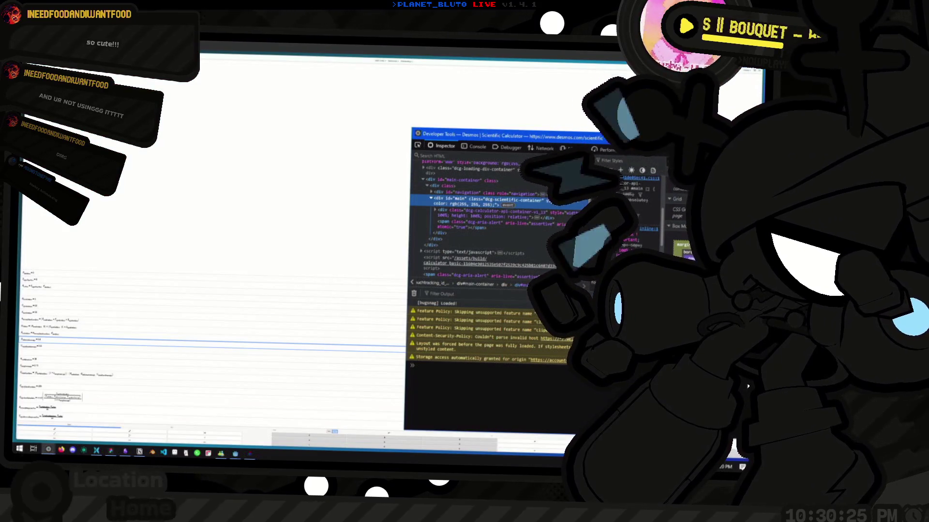
Bring the calculator forward and open the Inspector on its container.
click(317, 250)
scroll(328, 283, up, 5)
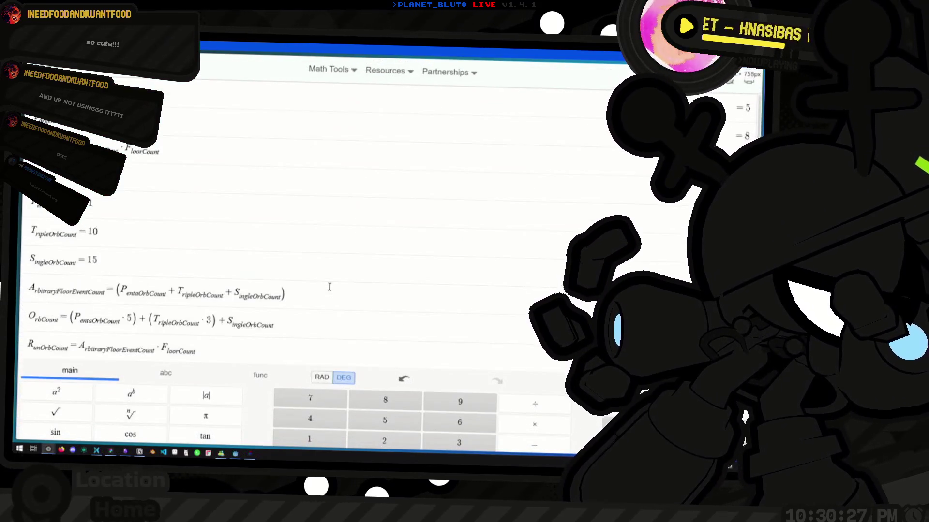
scroll(330, 290, down, 2)
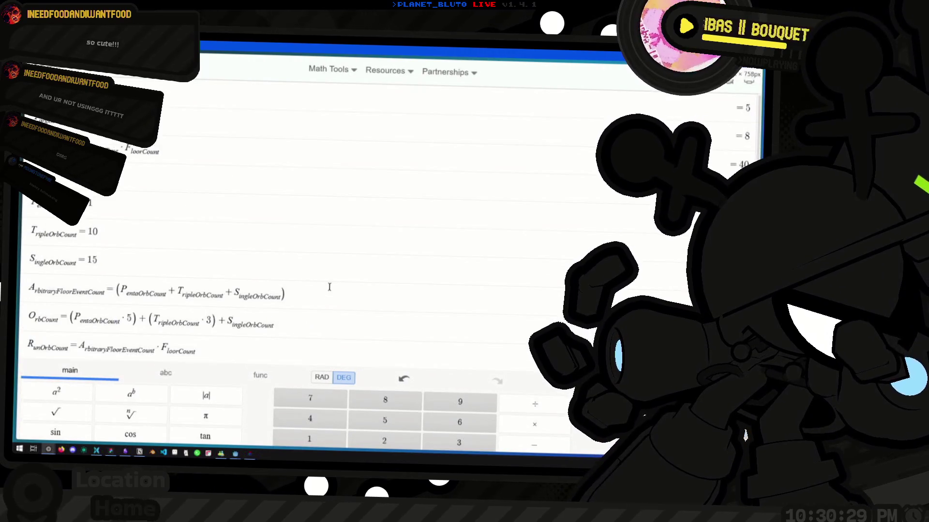
scroll(336, 267, down, 3)
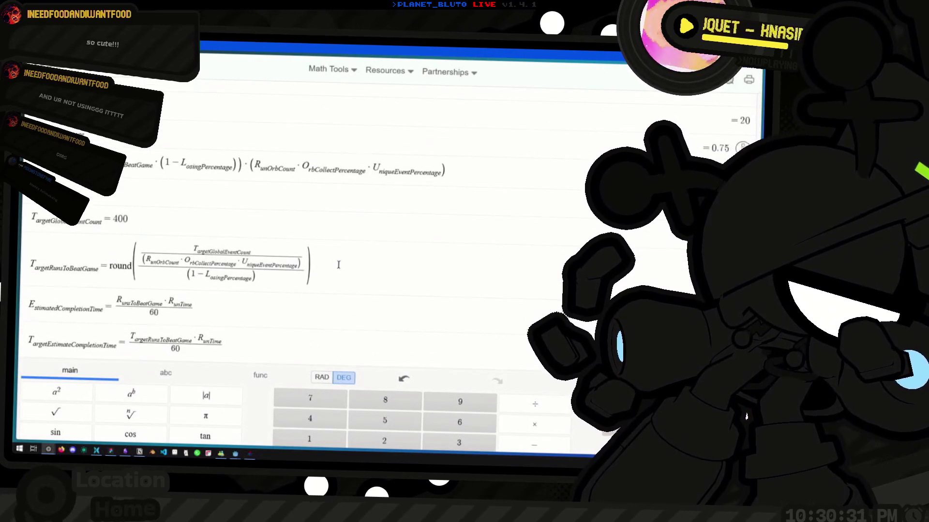
scroll(338, 257, up, 7)
key(ctrl+shift+c)
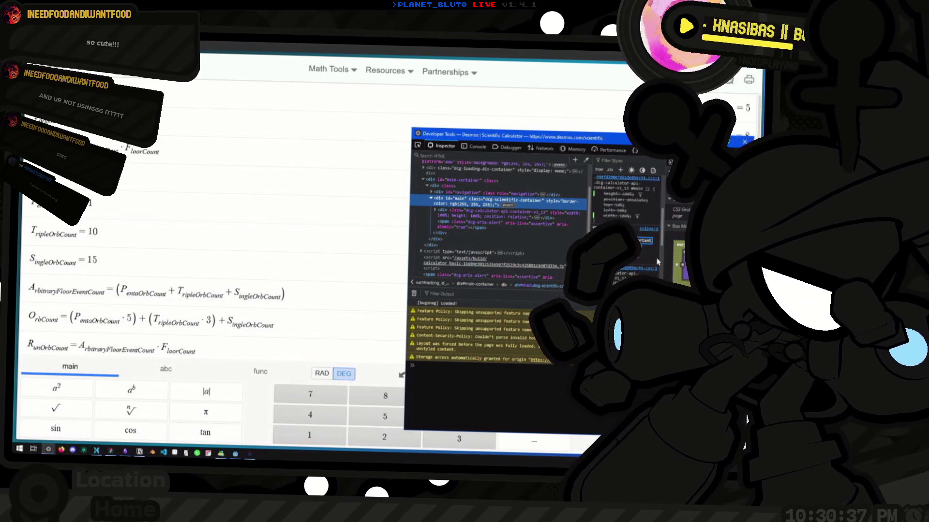
Try calc(100vh - 10px) as the container height, then append !important to Stylus line 2.
key(Return)
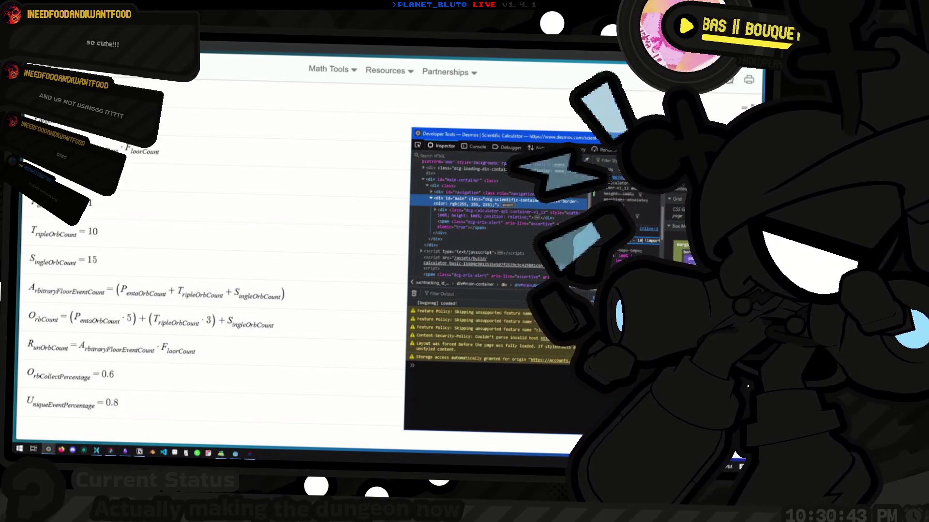
key(Return)
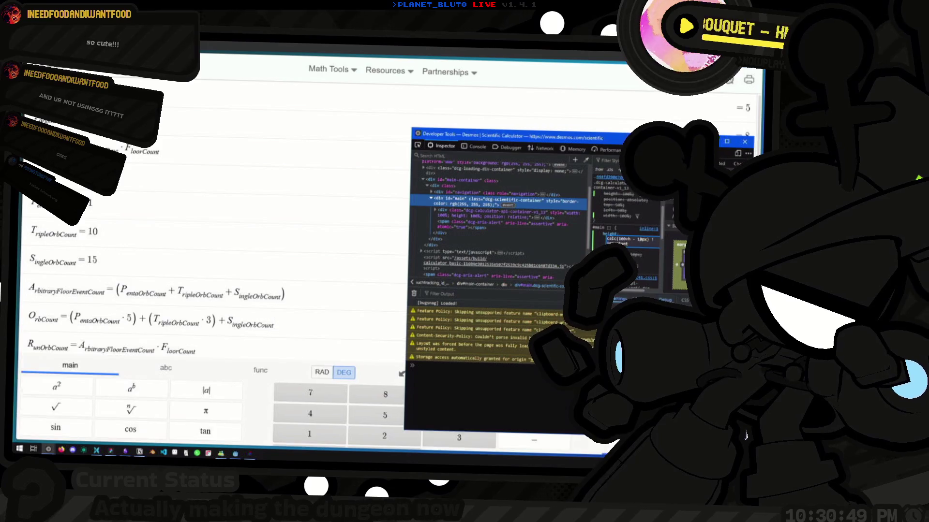
key(shift+Down)
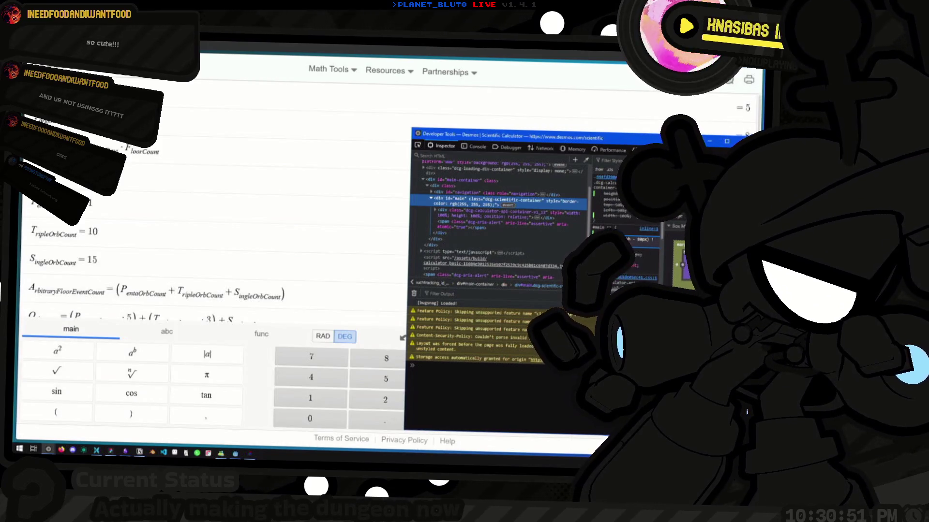
key(shift+Down)
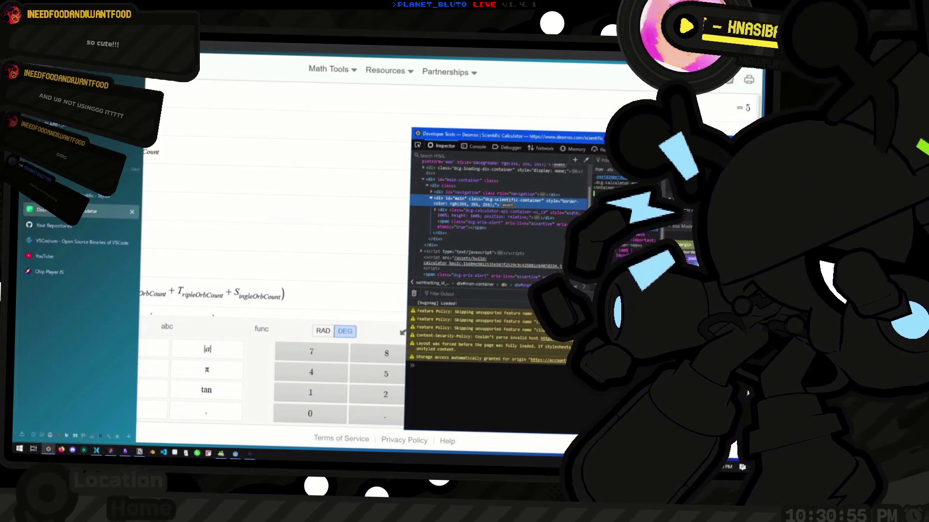
click(96, 196)
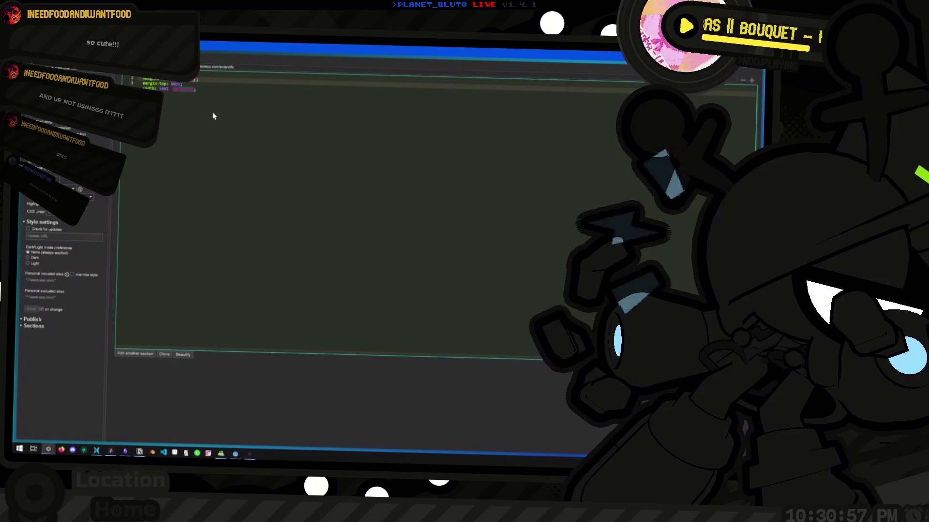
text(!important)
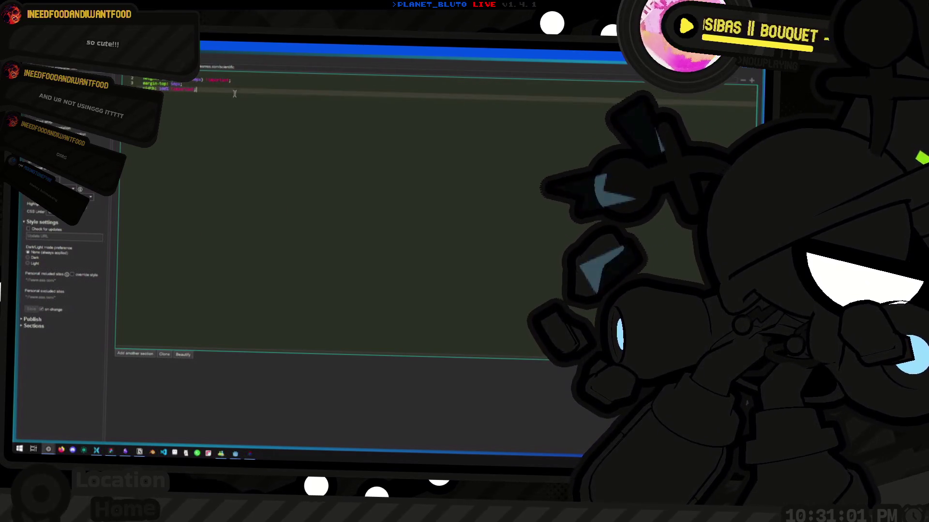
Add a 'position: absolute;' declaration to the Desmos style and revise it with 'unset'.
mouse_move(17, 290)
click(41, 210)
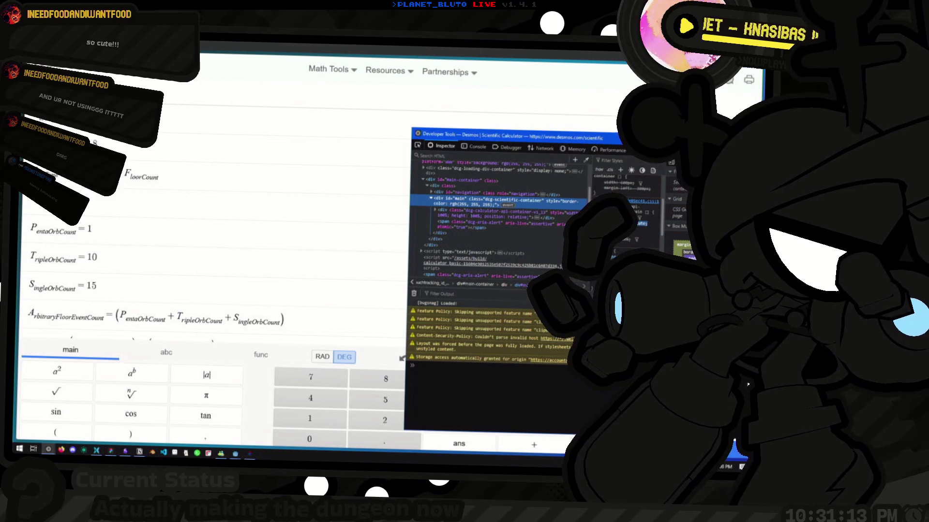
click(44, 242)
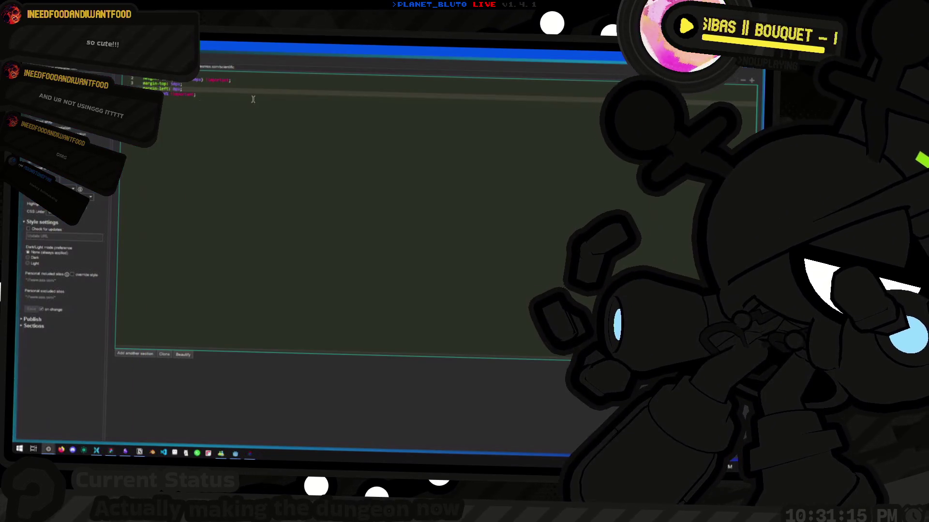
key(Return)
text(position: absolute;)
key(Return)
click(256, 98)
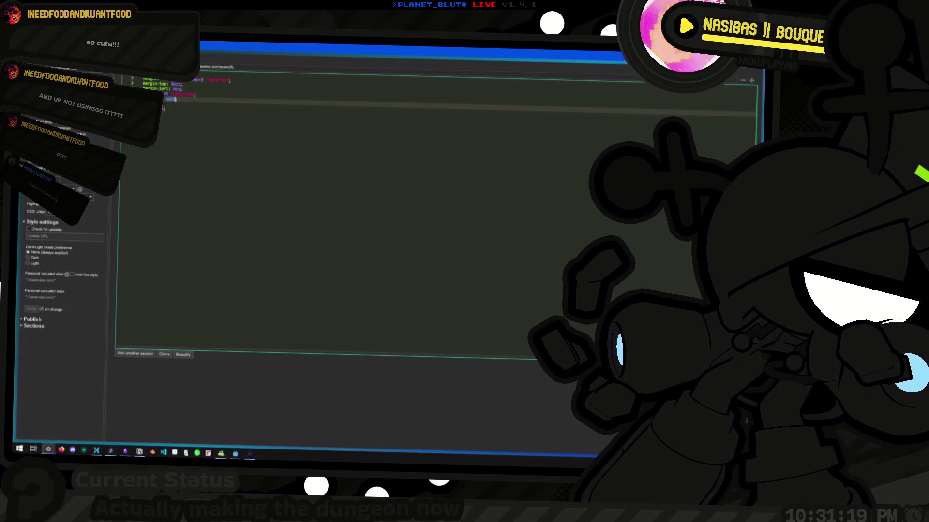
text(;)
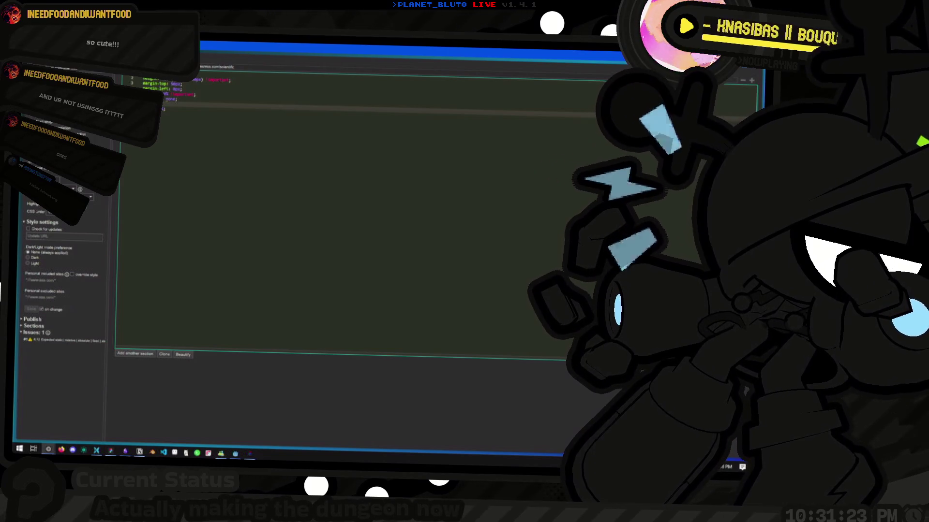
text(unset;)
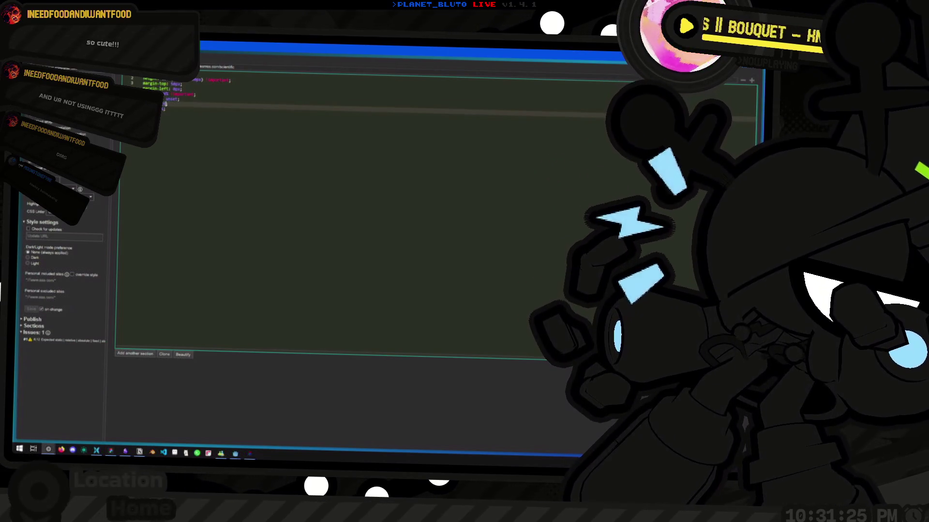
Copy !important from line 5 onto the next two declarations and return to the calculator.
click(182, 94)
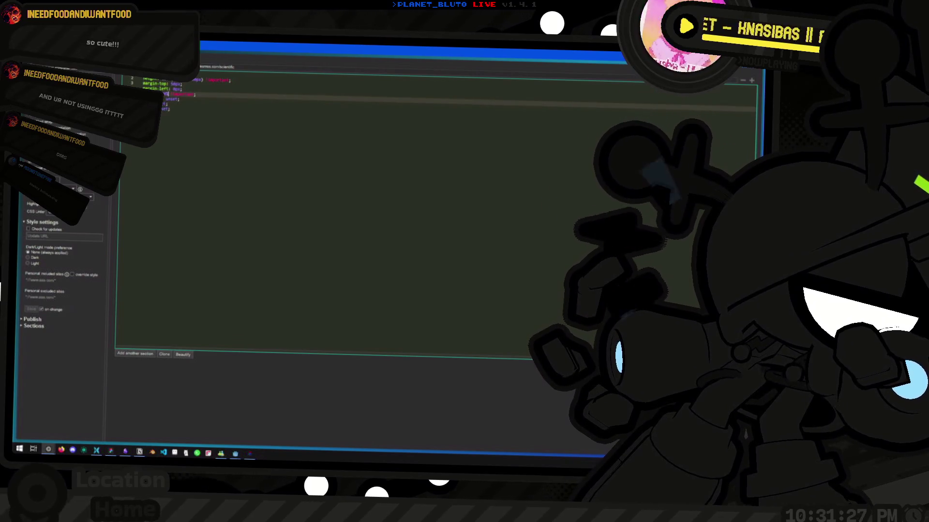
double_click(181, 95)
key(ctrl+c)
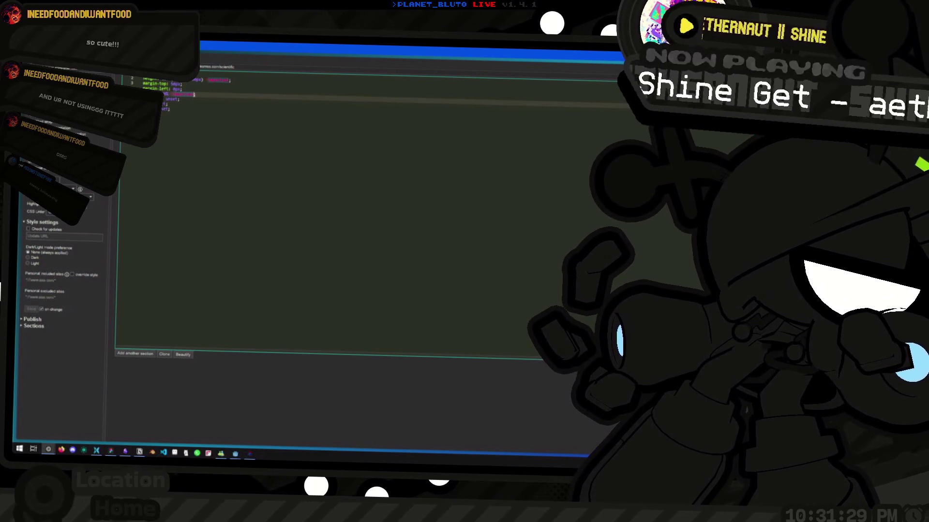
key(Down)
key(Left)
key(ctrl+v)
key(Down)
key(Left)
key(ctrl+v)
key(Down)
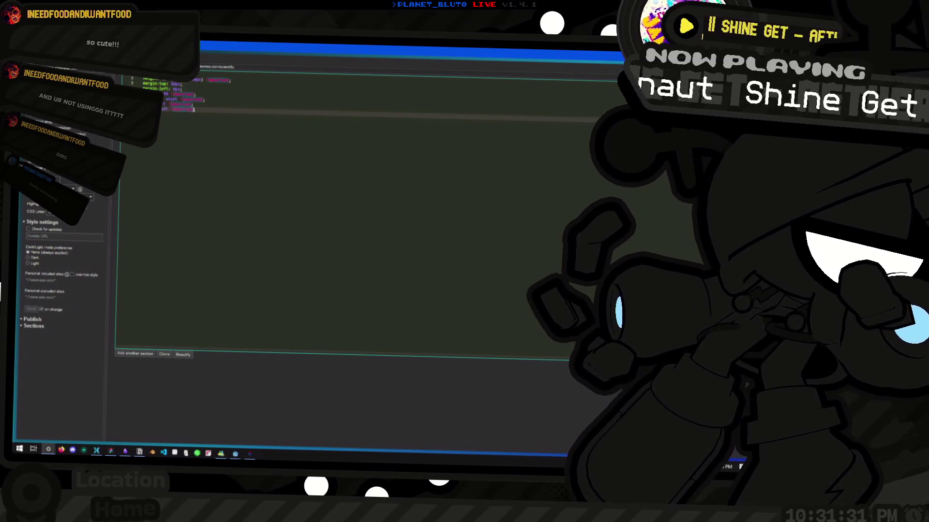
key(ctrl+w)
scroll(368, 249, down, 1)
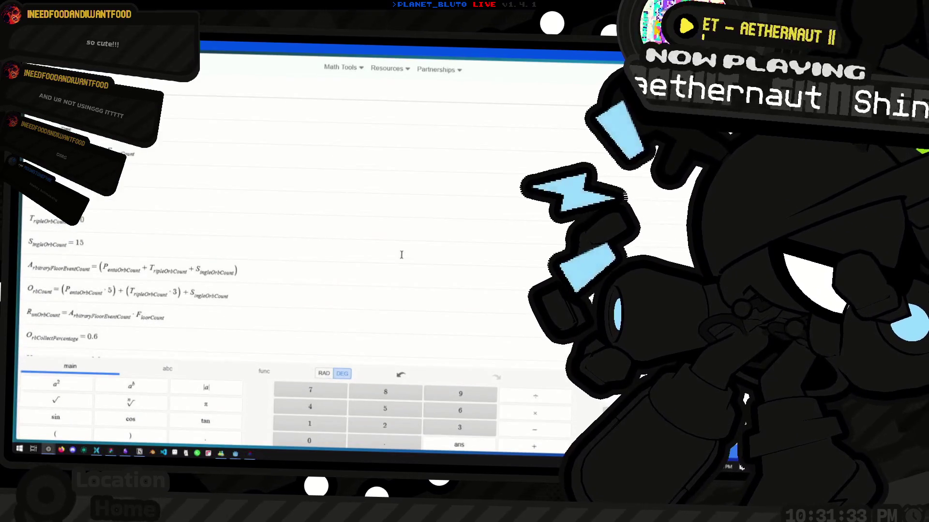
Exit fullscreen and resize the calculator window narrower and taller.
scroll(188, 185, down, 5)
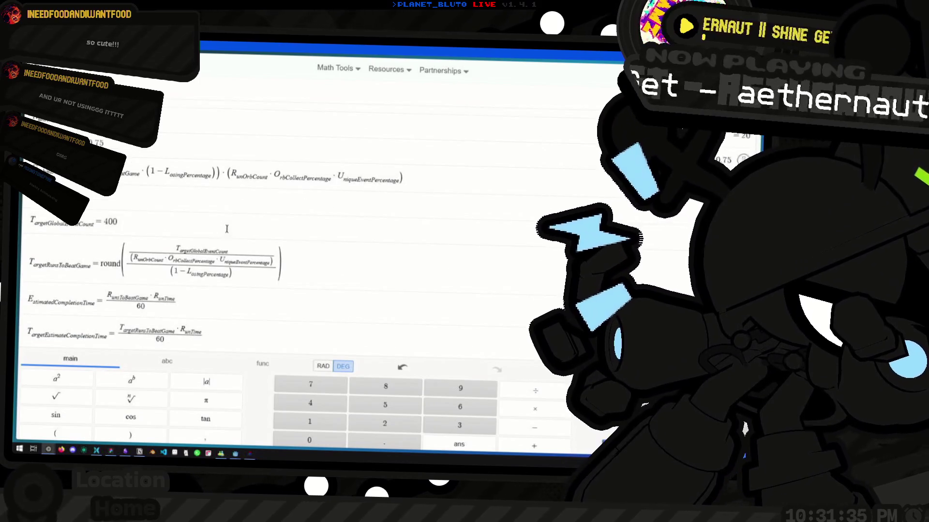
scroll(258, 214, up, 5)
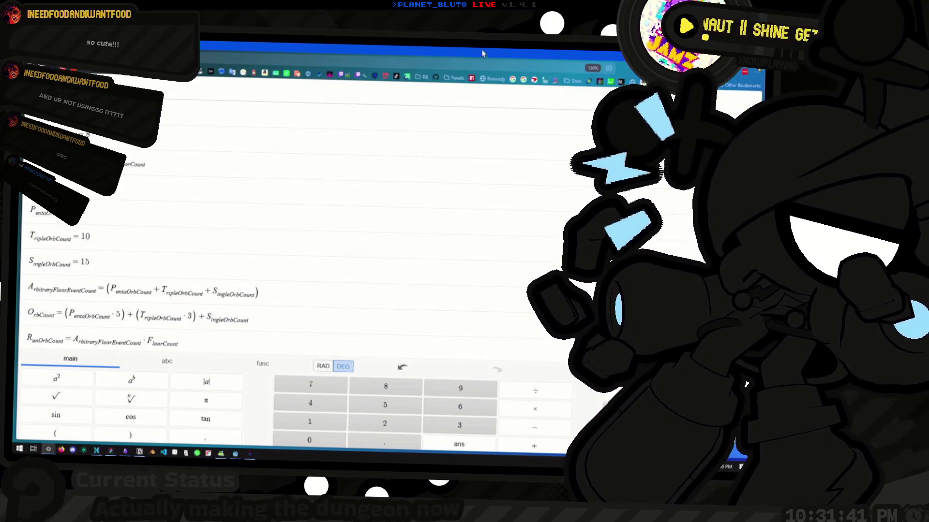
click(605, 69)
key(F11)
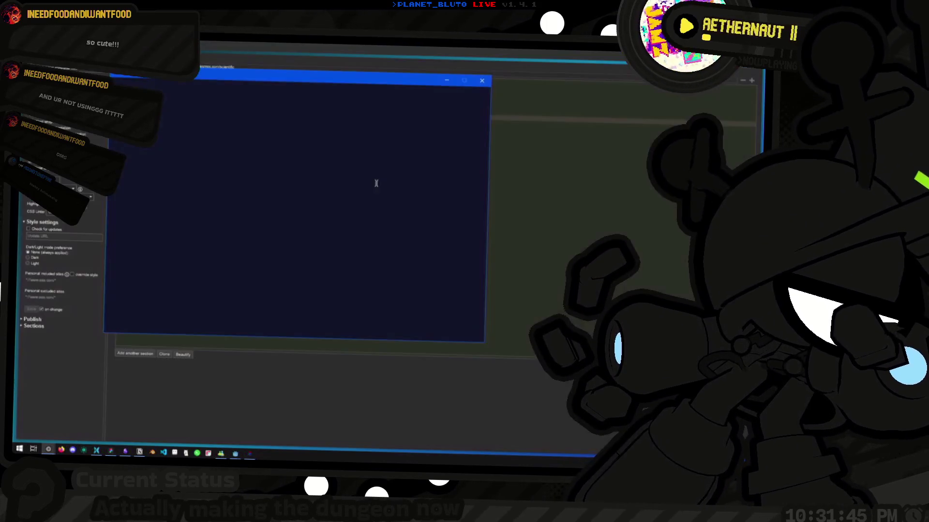
drag(489, 195, 467, 208)
mouse_move(402, 340)
mouse_down()
mouse_move(402, 442)
mouse_move(402, 415)
mouse_up()
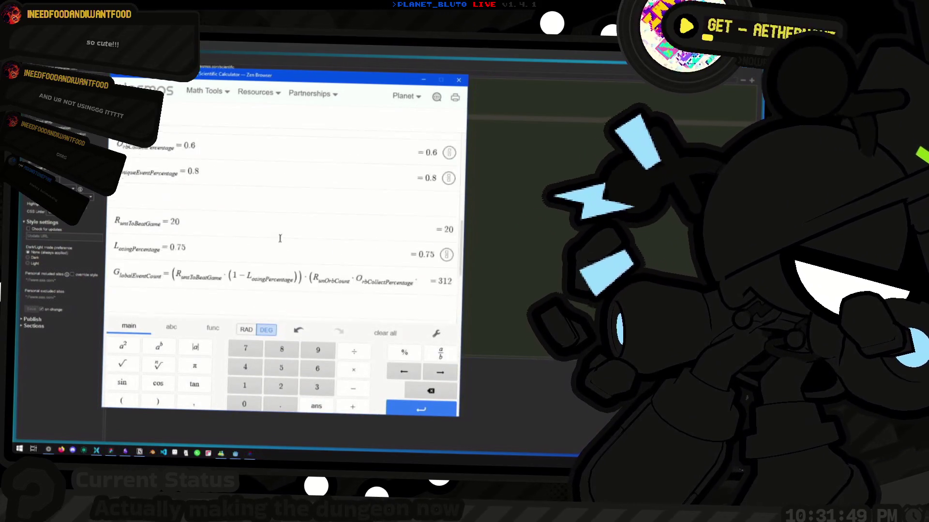
scroll(280, 238, down, 3)
scroll(400, 247, up, 3)
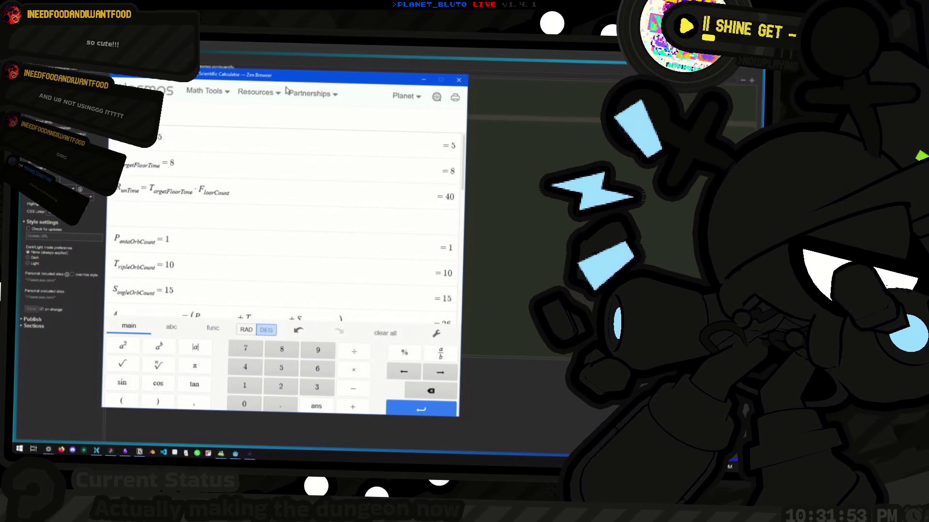
Nudge the calculator window, place the caret in RunTime = 40, and switch to Figma.
click(553, 187)
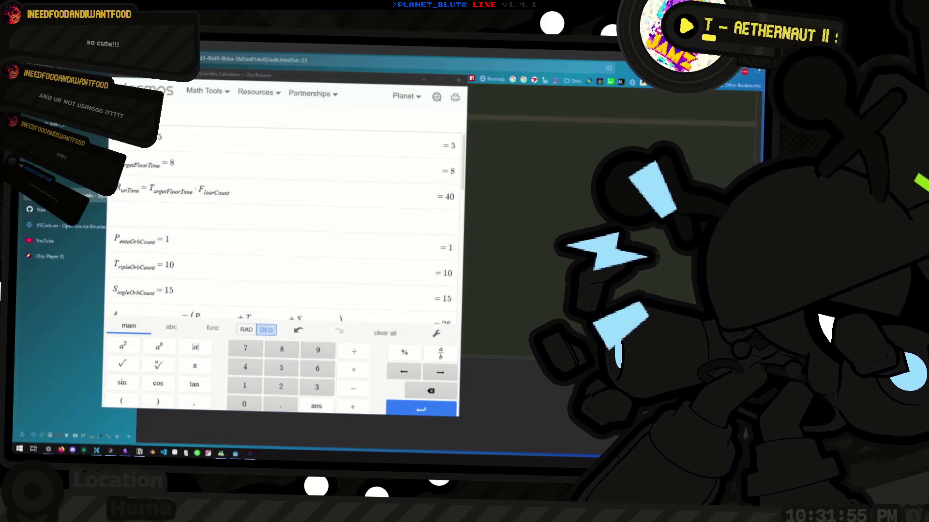
click(333, 208)
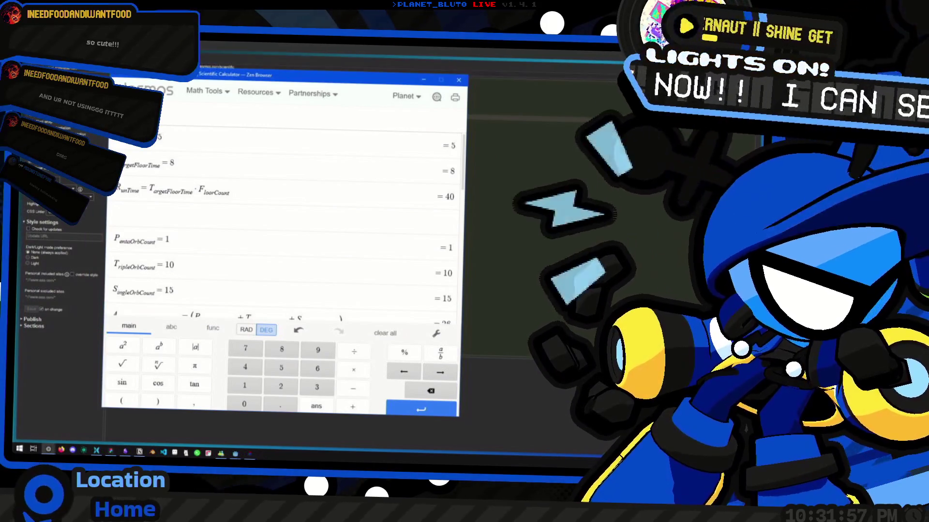
drag(366, 83, 374, 88)
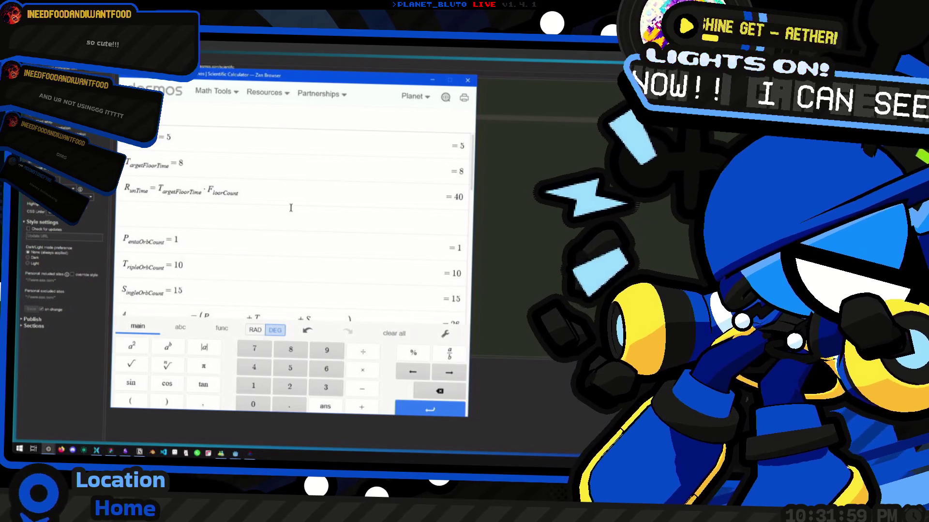
click(301, 194)
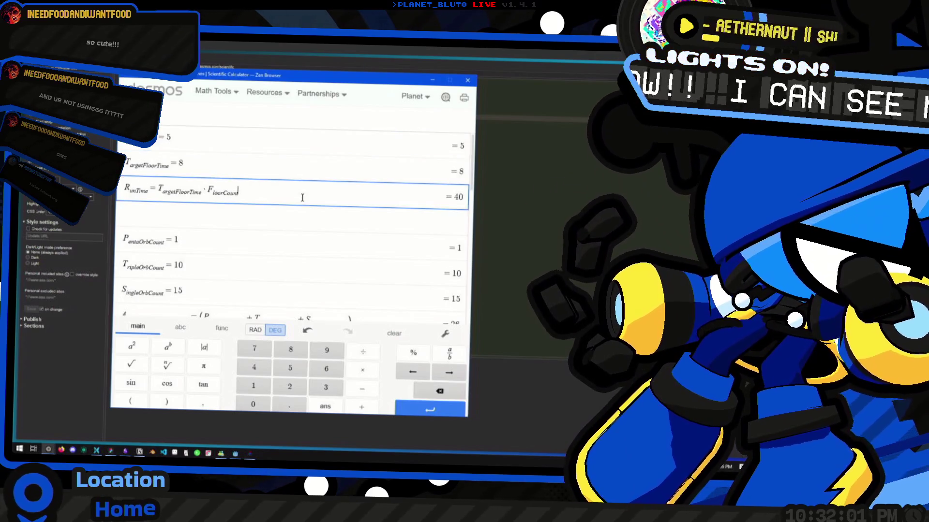
key(super+Tab)
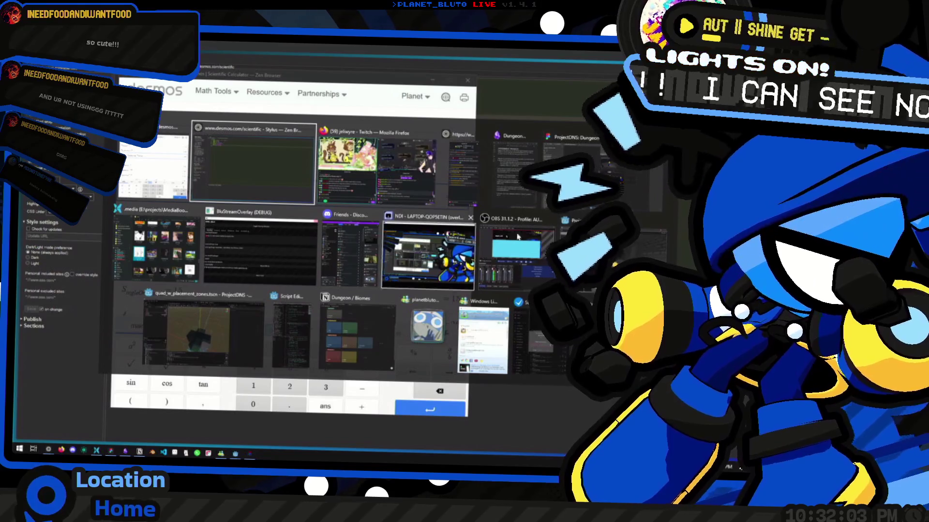
click(237, 265)
Pan the Figma canvas onto the orb grid, select every orb and ring, then deselect.
scroll(237, 265, up, 6)
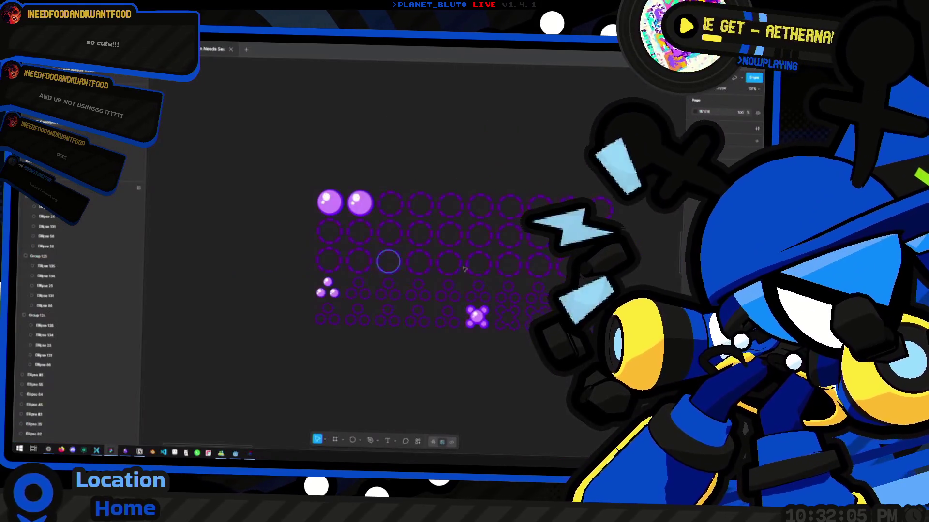
drag(429, 275, 382, 269)
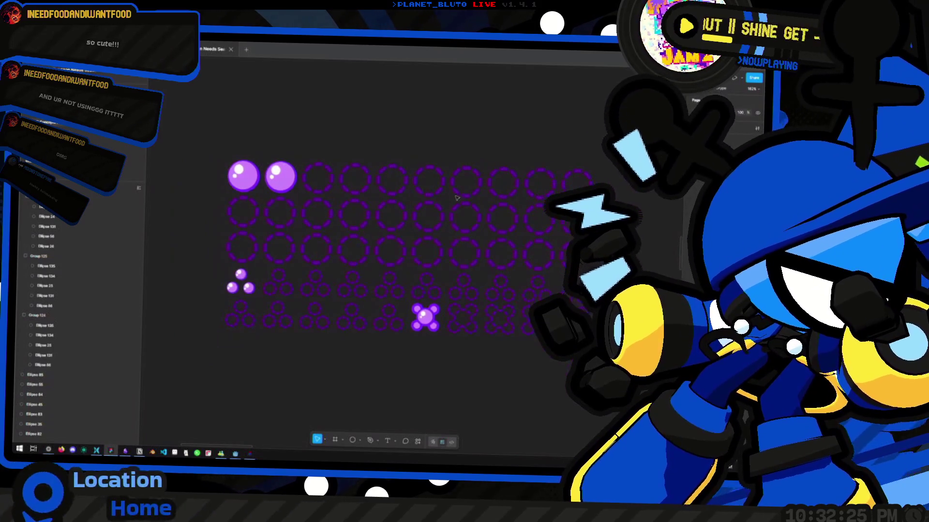
scroll(373, 189, down, 1)
scroll(367, 195, down, 3)
drag(209, 129, 556, 331)
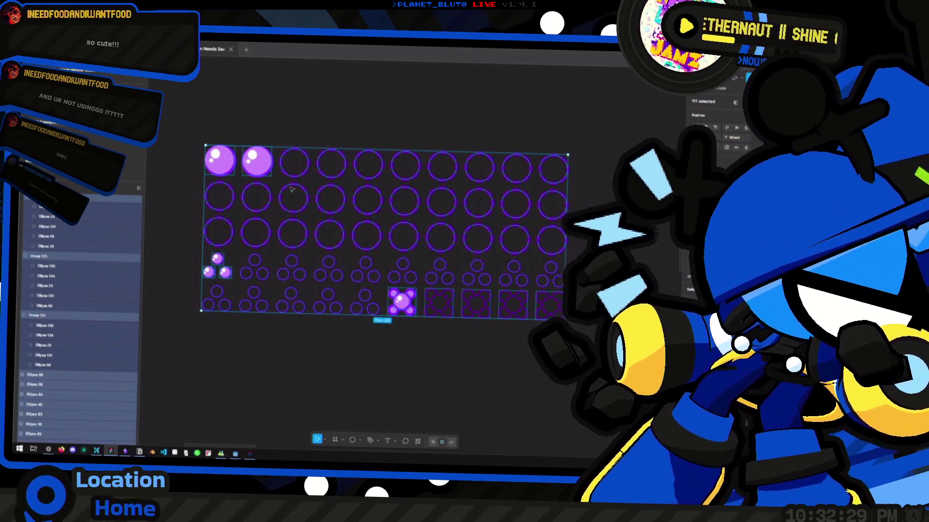
scroll(337, 208, up, 2)
click(406, 128)
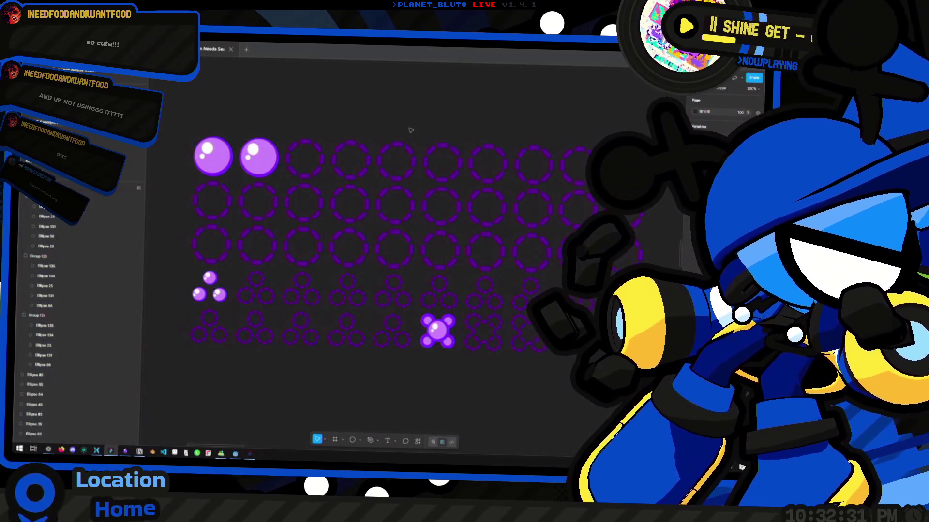
Return to the Desmos calculator and place the caret in the top row equal to 5.
scroll(232, 206, down, 2)
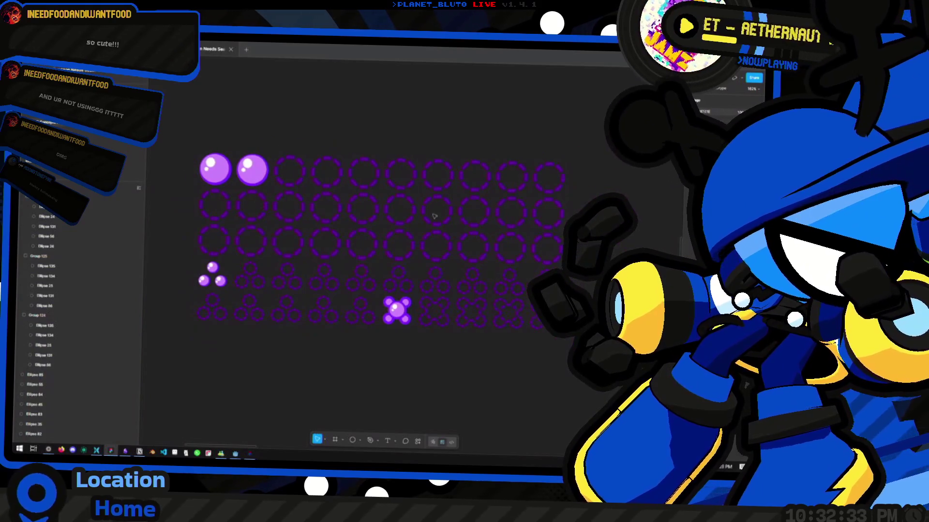
scroll(361, 187, left, 1)
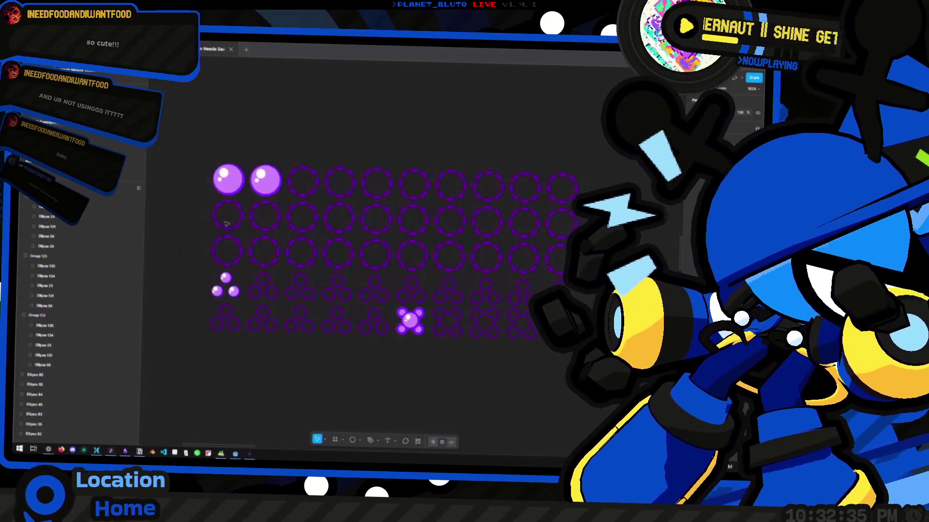
key(alt+Tab)
click(202, 142)
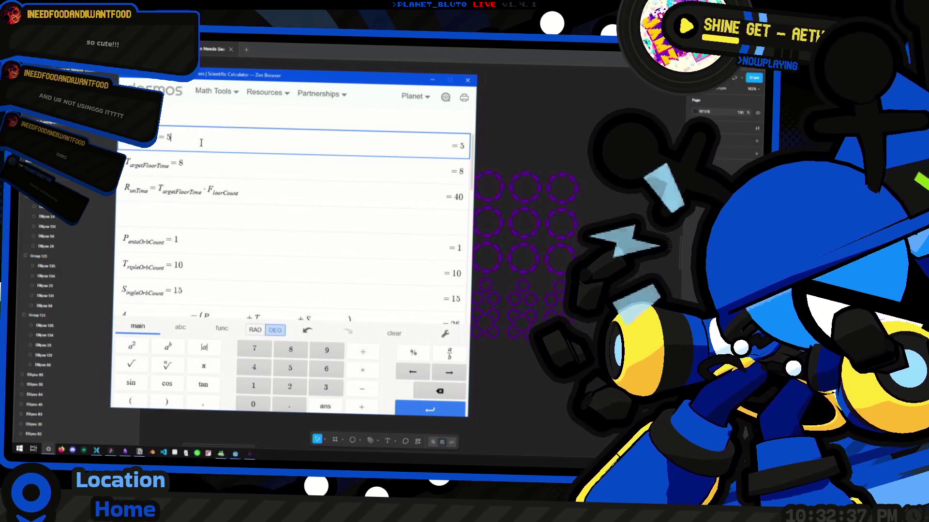
Step through the formula rows and check the TargetFloorTime value of 8.
key(Down)
key(Down)
key(Up)
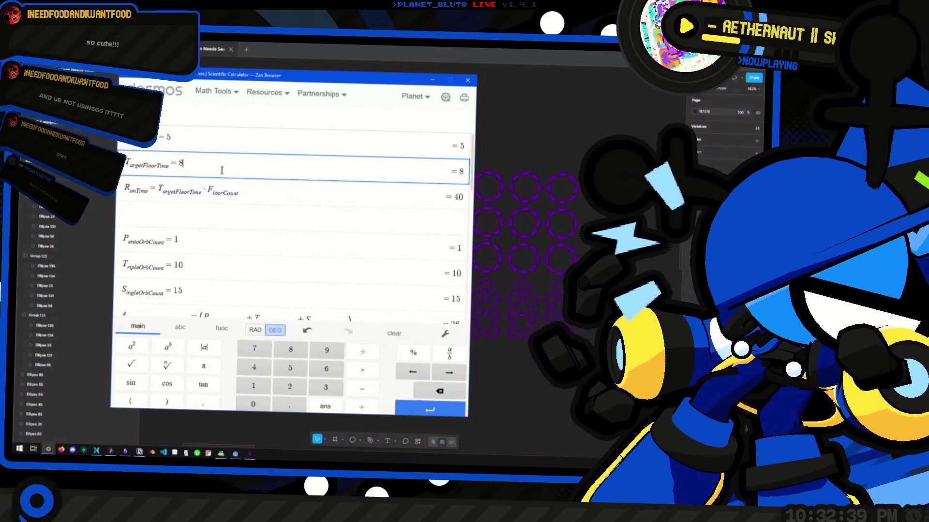
click(212, 161)
scroll(212, 162, down, 2)
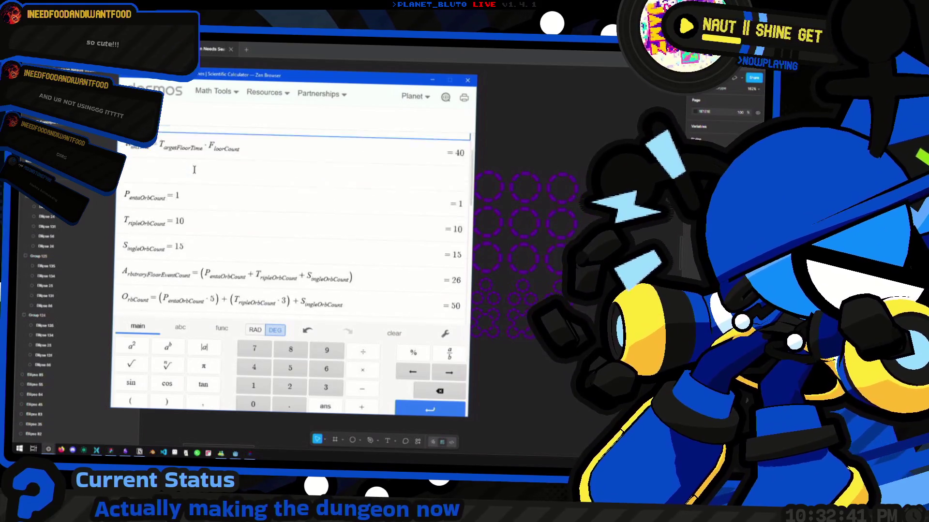
scroll(212, 162, up, 2)
Inspect the RunTime formula and its result of 40.
click(277, 189)
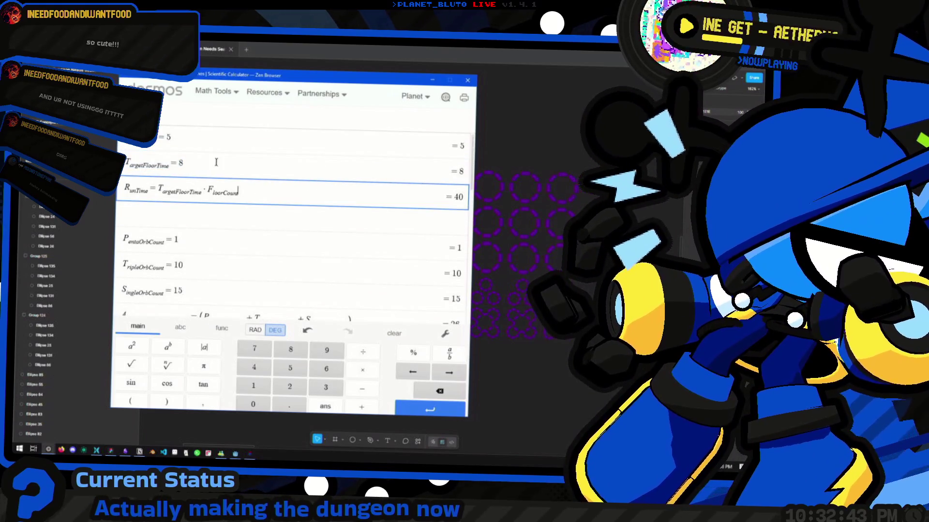
scroll(259, 190, down, 2)
scroll(266, 205, up, 2)
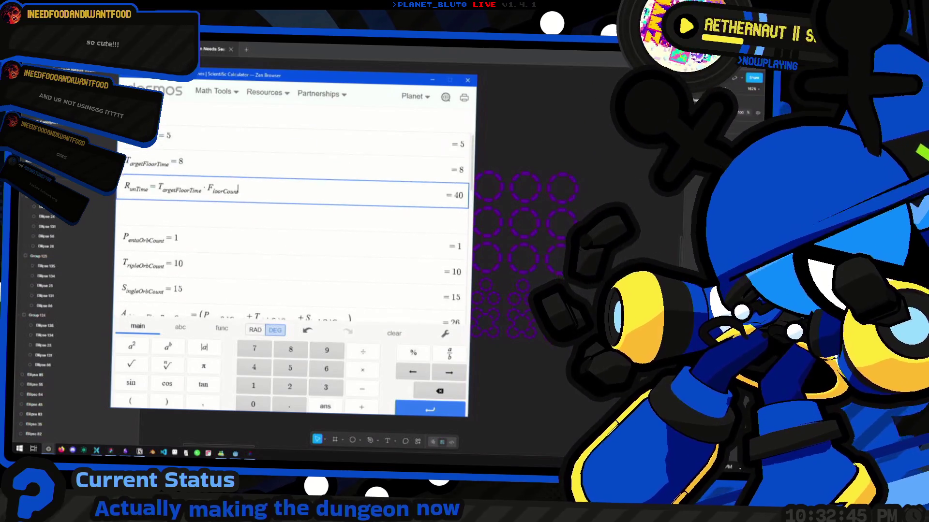
scroll(228, 196, down, 2)
scroll(228, 196, up, 2)
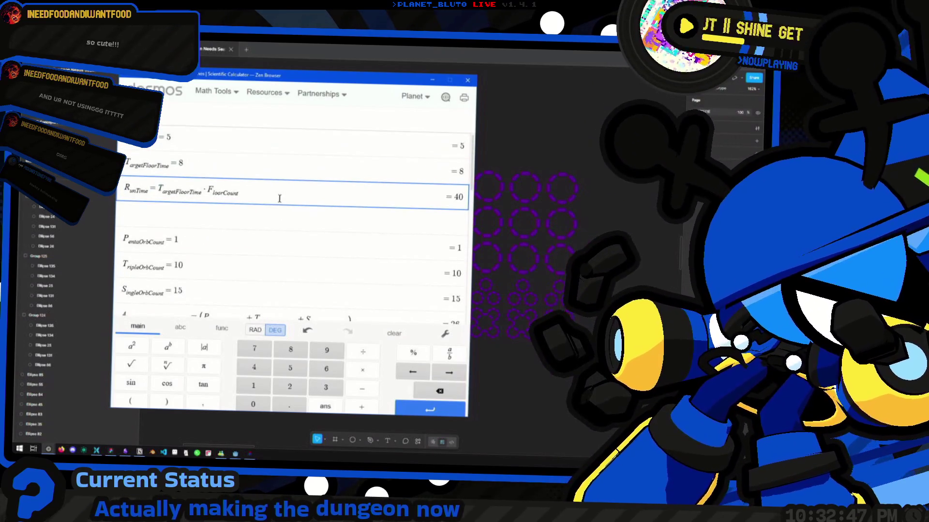
drag(238, 193, 125, 192)
click(298, 192)
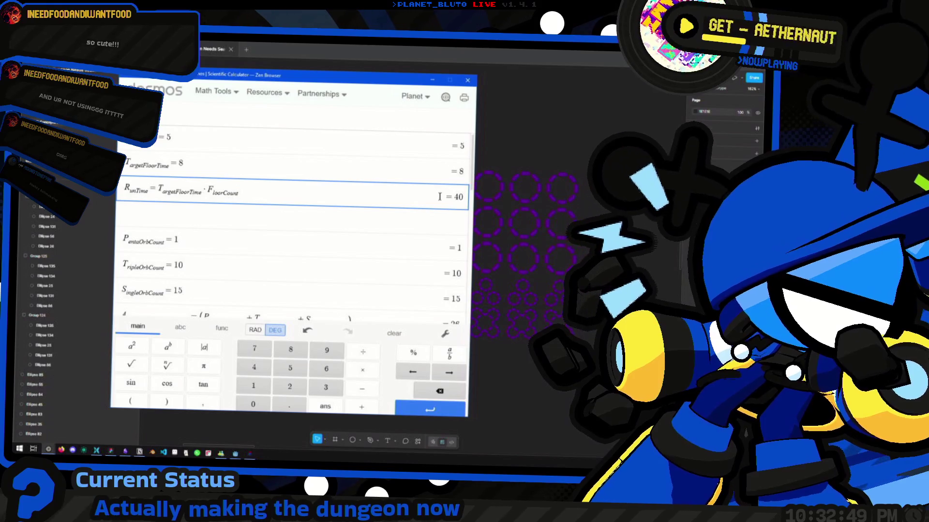
click(461, 197)
click(277, 195)
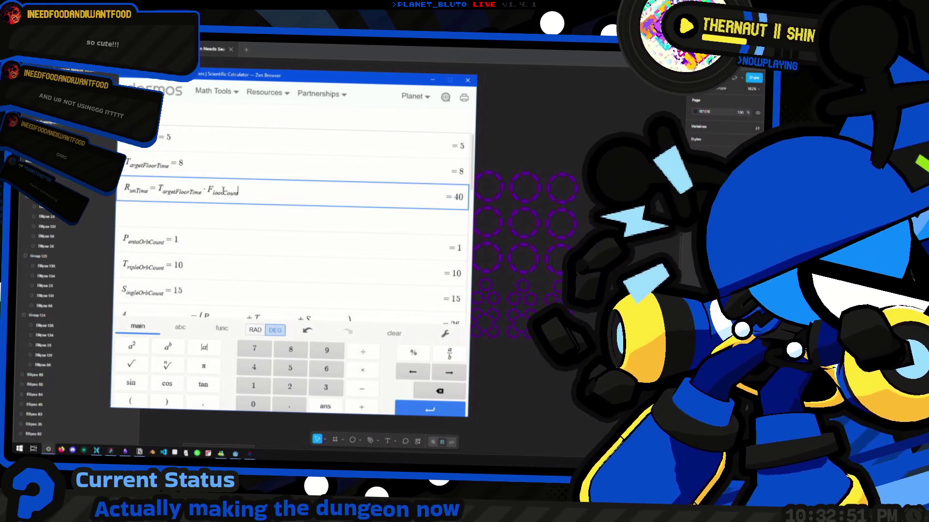
Scan the list down to RunOrbCount = 130 and return to the Figma orb designs.
scroll(295, 220, down, 2)
scroll(191, 183, up, 2)
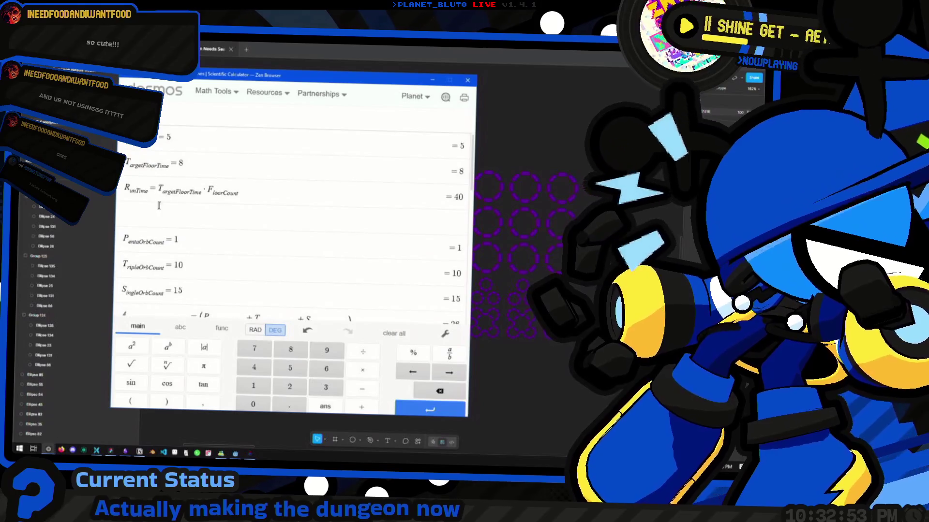
scroll(203, 194, down, 5)
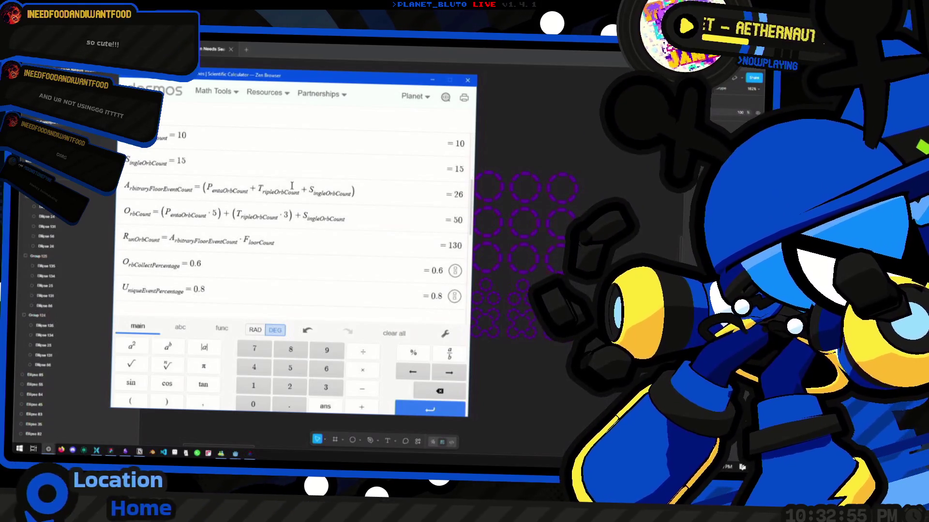
scroll(292, 186, up, 3)
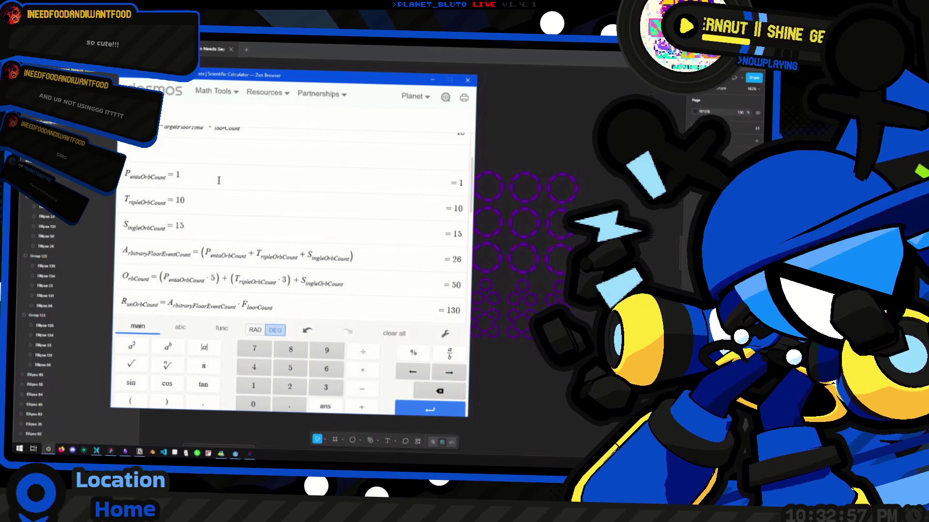
key(alt+Tab)
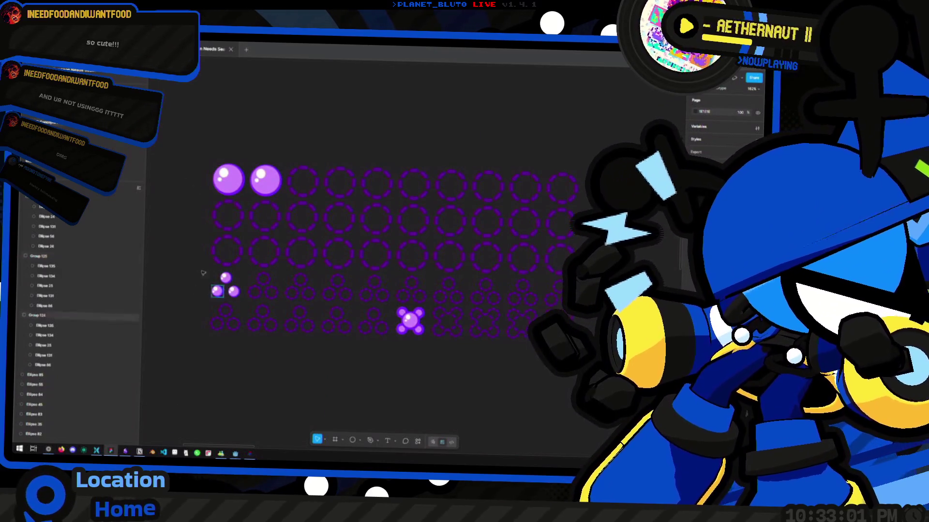
Zoom in on the cross-shaped orb, zoom back out over the grid, and return to Desmos.
scroll(199, 314, up, 5)
scroll(447, 236, down, 3)
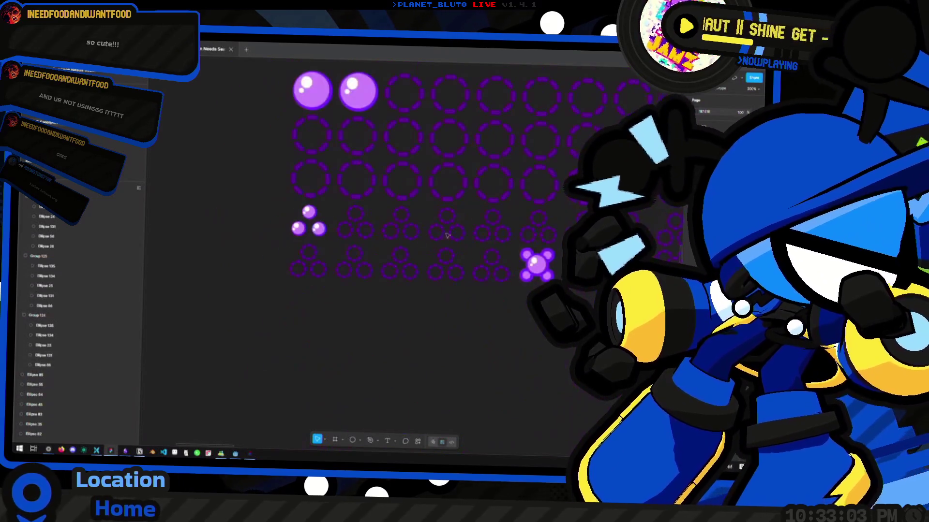
scroll(382, 271, up, 5)
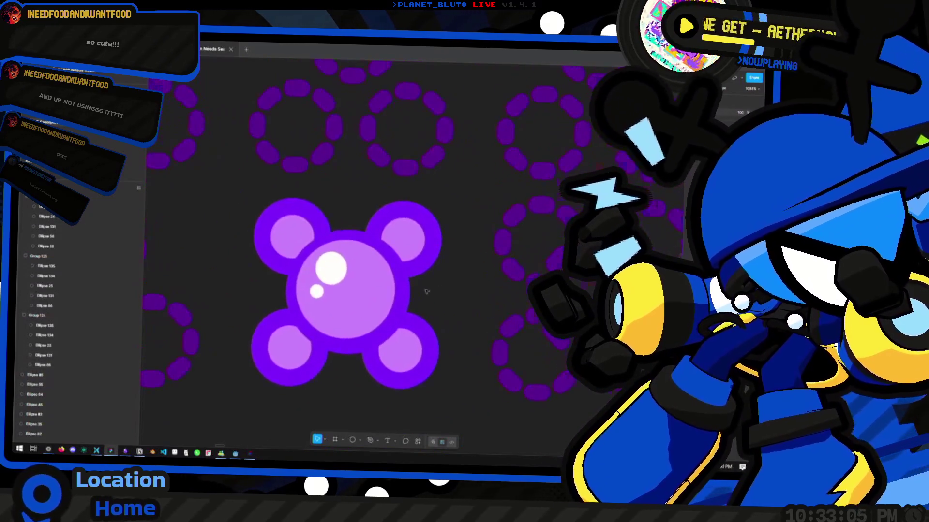
scroll(449, 279, down, 5)
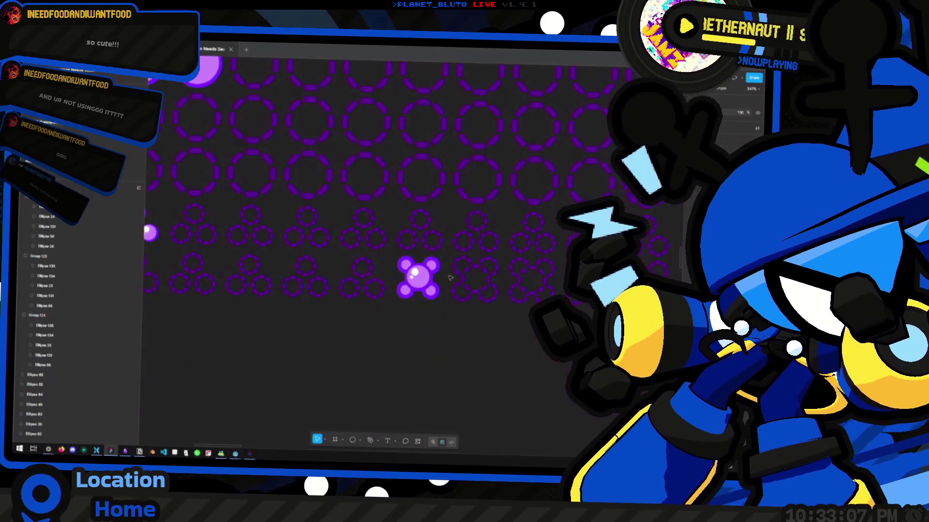
scroll(449, 278, down, 4)
scroll(399, 280, up, 2)
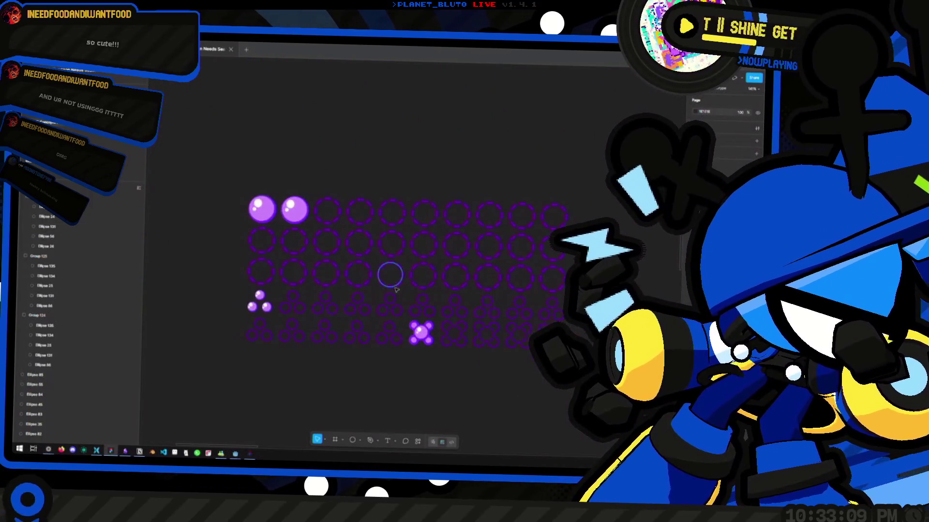
scroll(395, 289, up, 2)
key(alt+Tab)
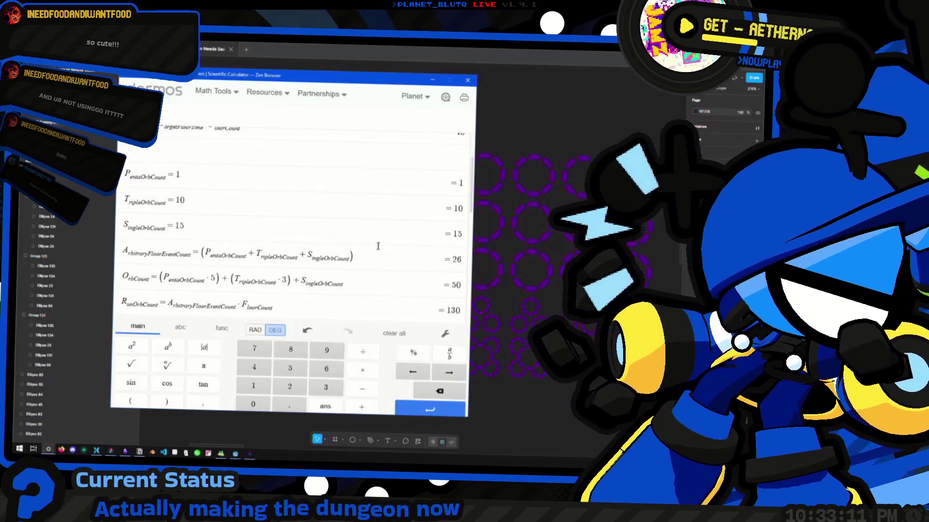
click(231, 224)
click(232, 198)
click(218, 181)
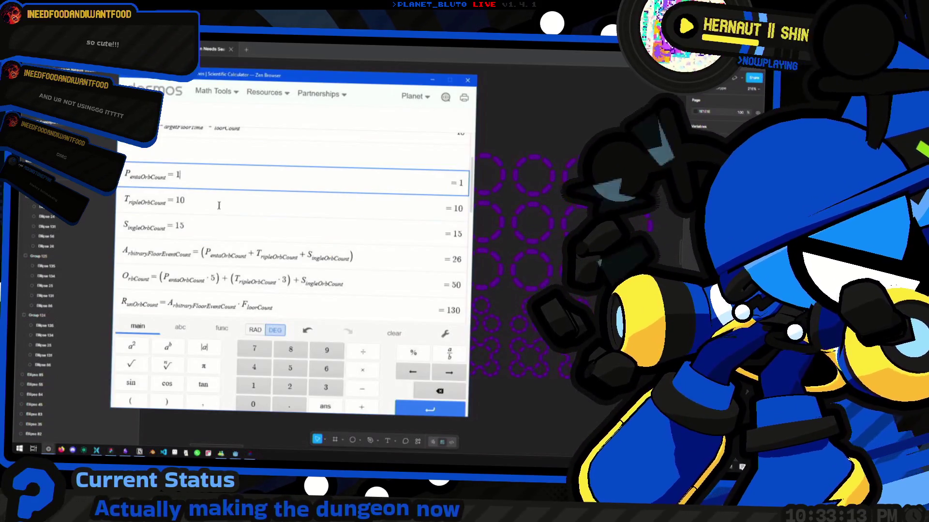
click(220, 201)
click(215, 186)
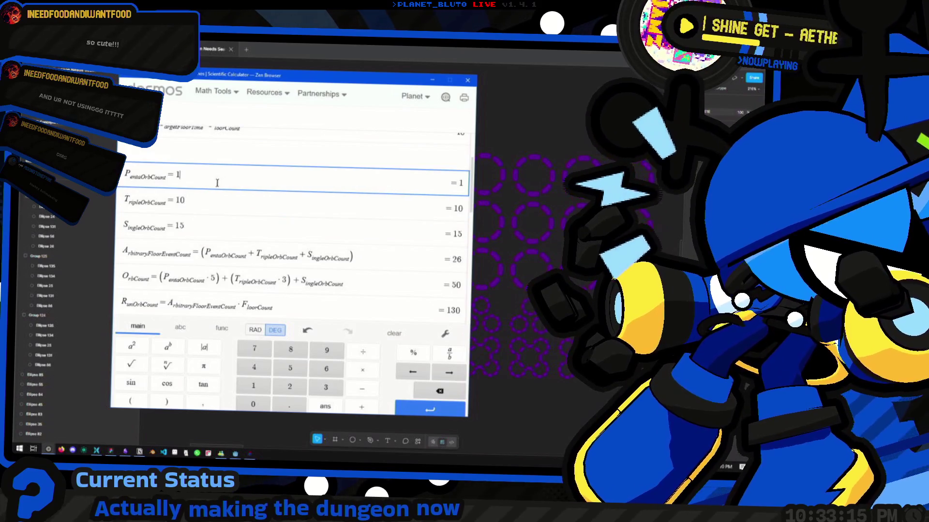
click(223, 200)
drag(182, 175, 130, 177)
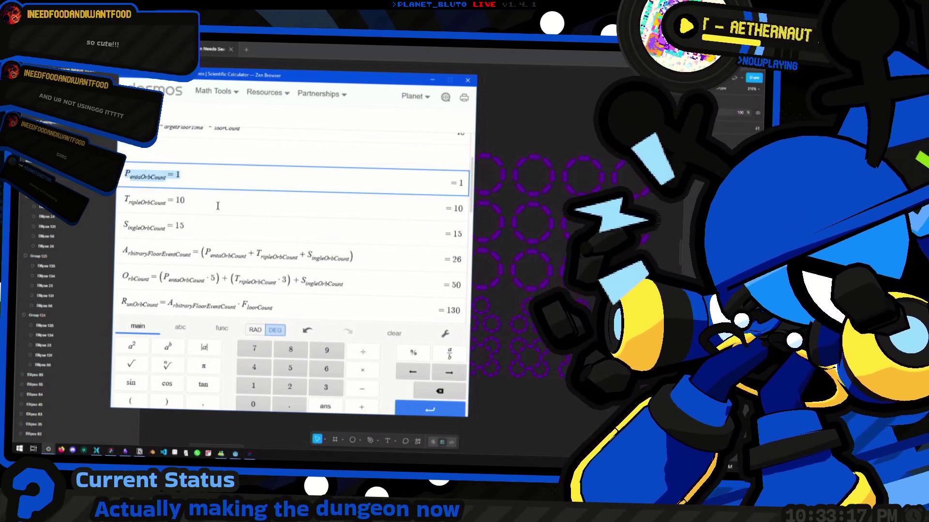
drag(218, 206, 97, 204)
drag(180, 227, 75, 226)
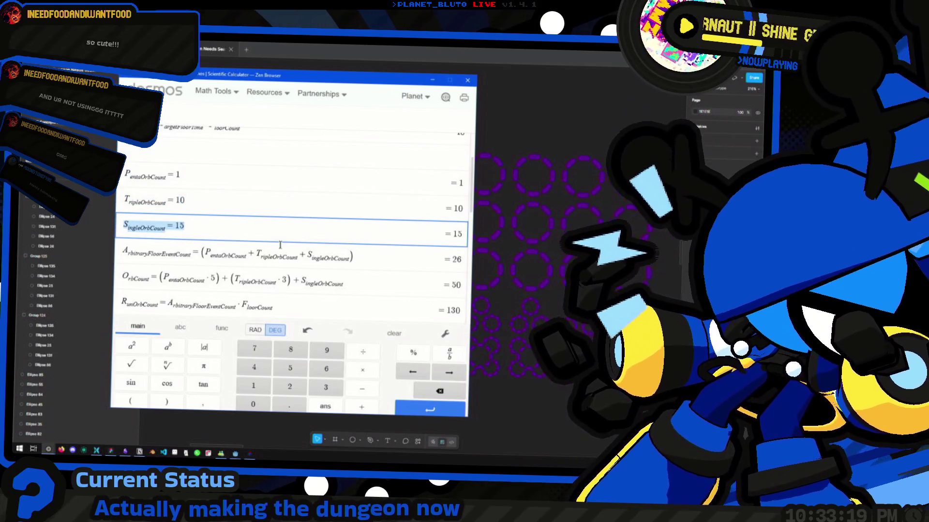
scroll(338, 252, down, 1)
drag(407, 232, 186, 227)
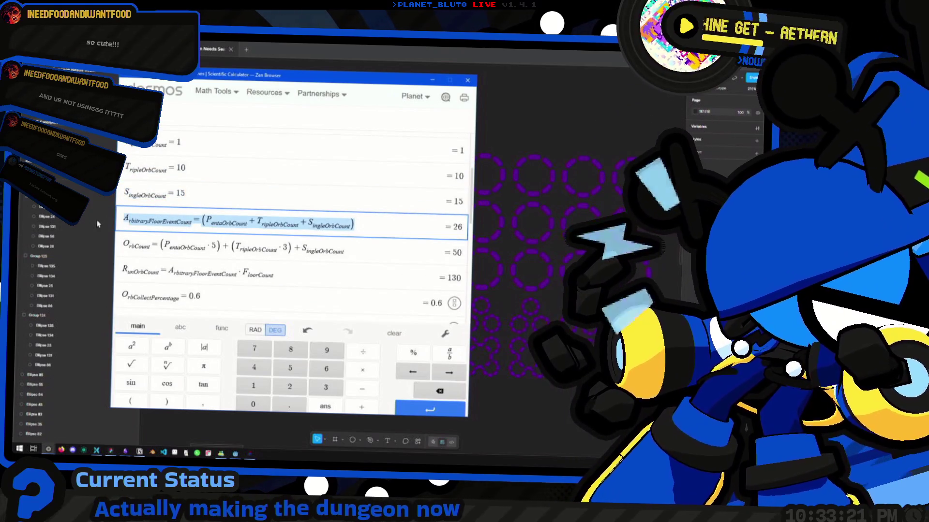
drag(124, 145, 230, 176)
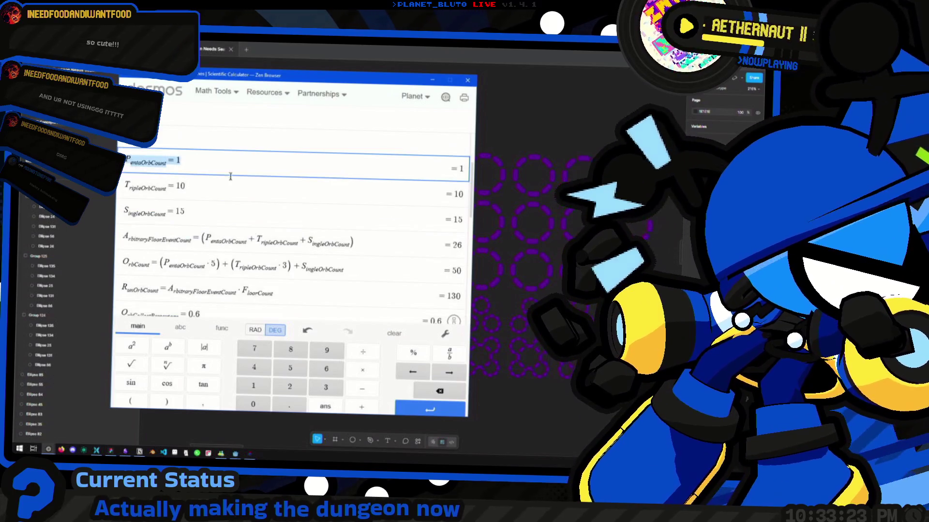
click(156, 184)
key(Up)
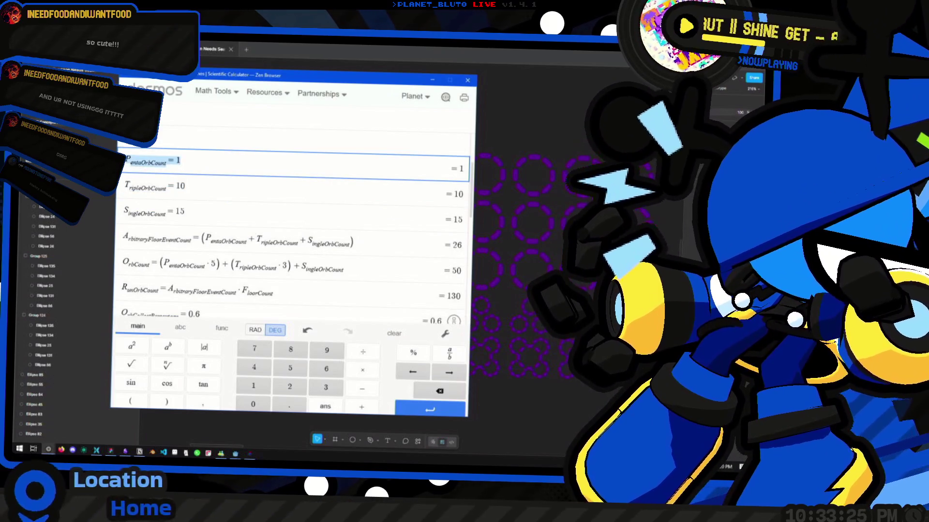
click(211, 191)
click(223, 212)
click(226, 246)
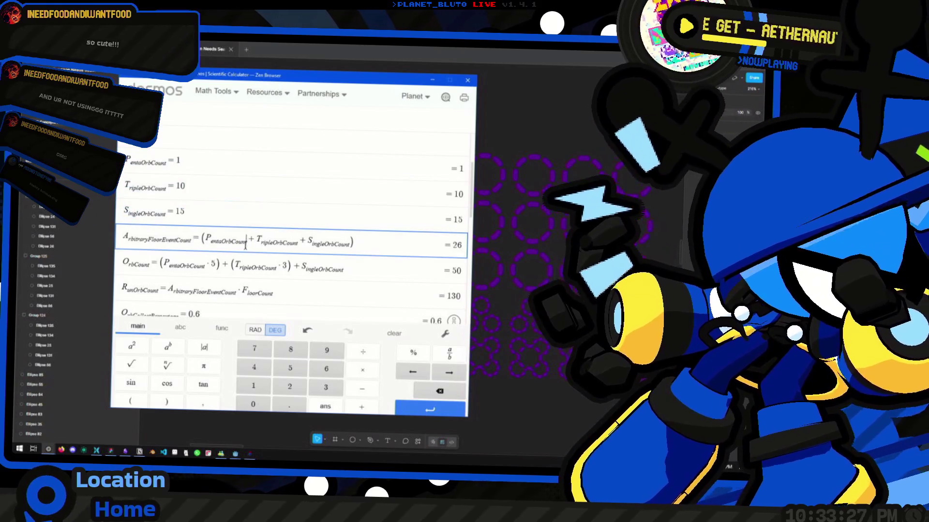
scroll(339, 232, down, 1)
key(ctrl+a)
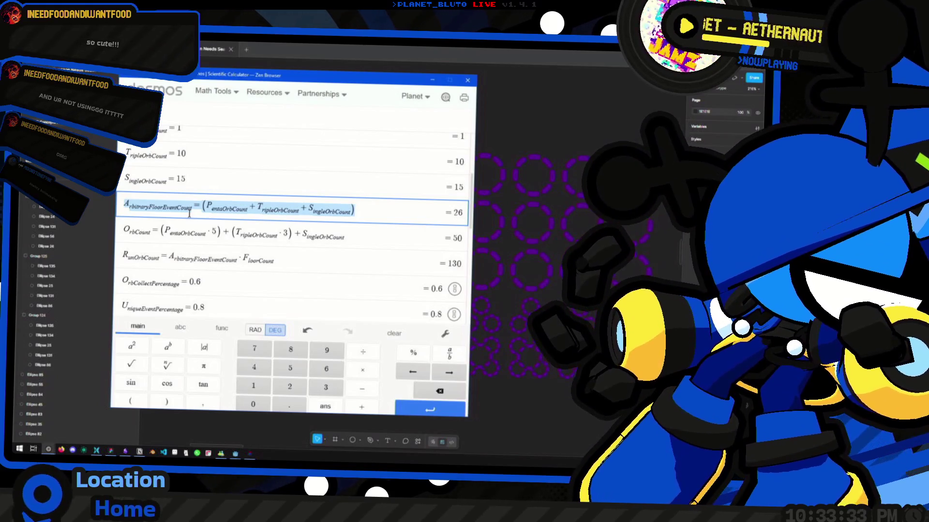
key(alt+Tab)
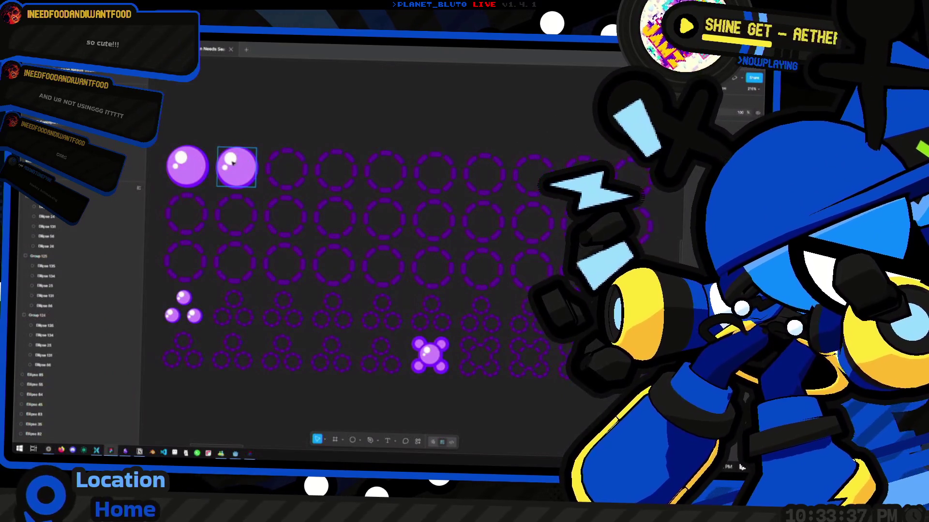
scroll(266, 189, right, 1)
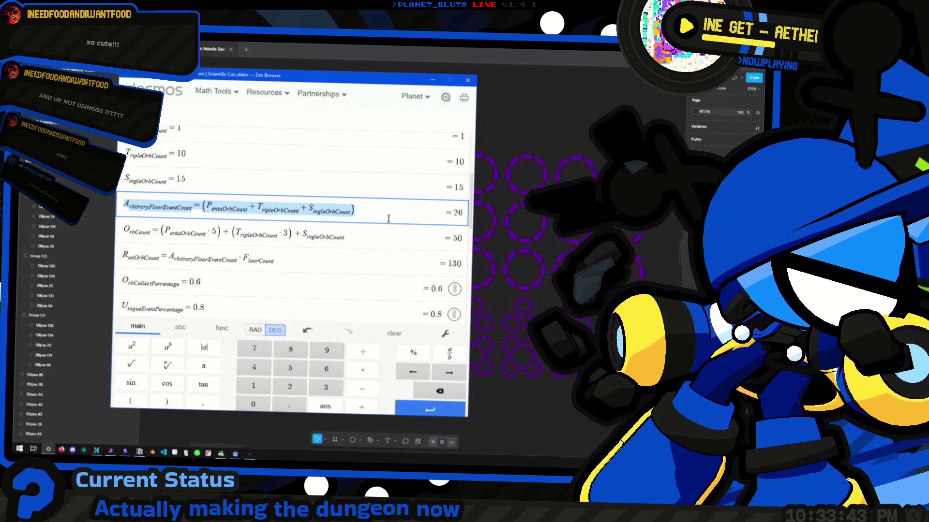
click(388, 218)
click(527, 160)
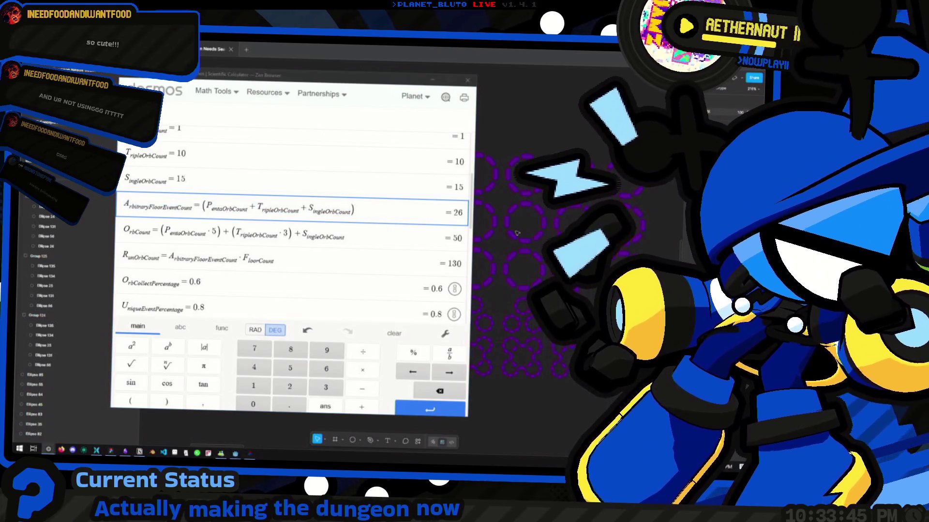
scroll(305, 264, up, 3)
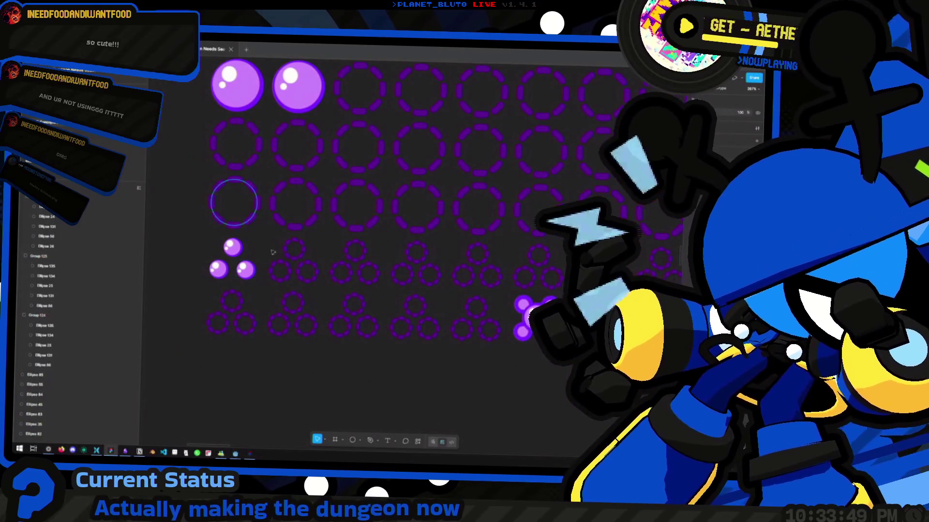
scroll(242, 266, up, 3)
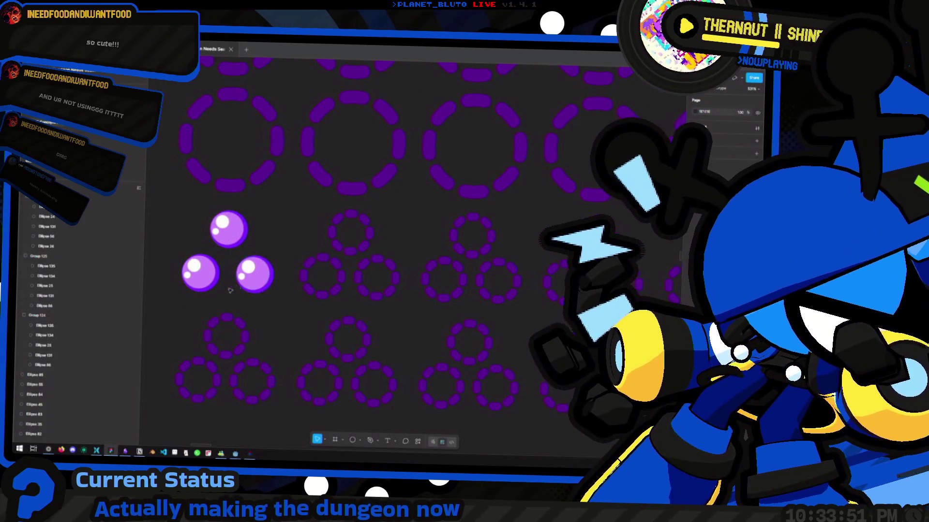
key(alt+Tab)
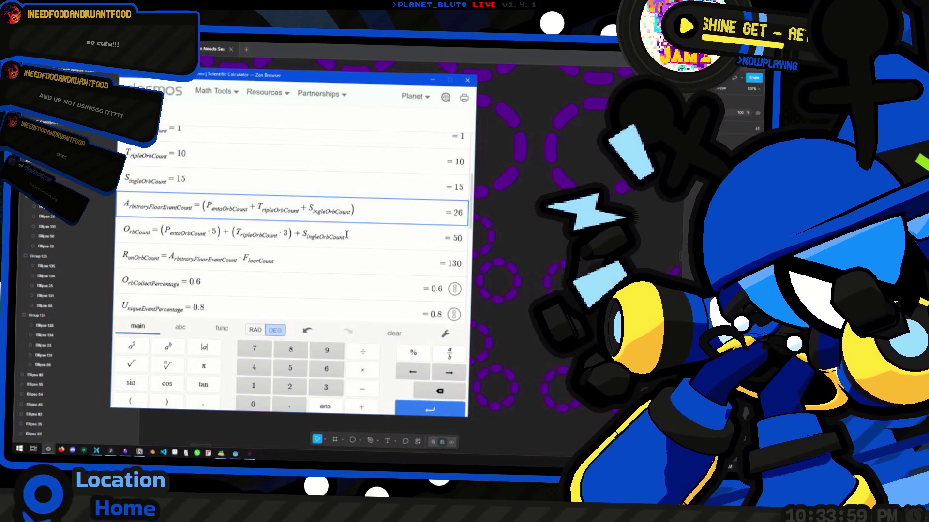
key(alt+Tab)
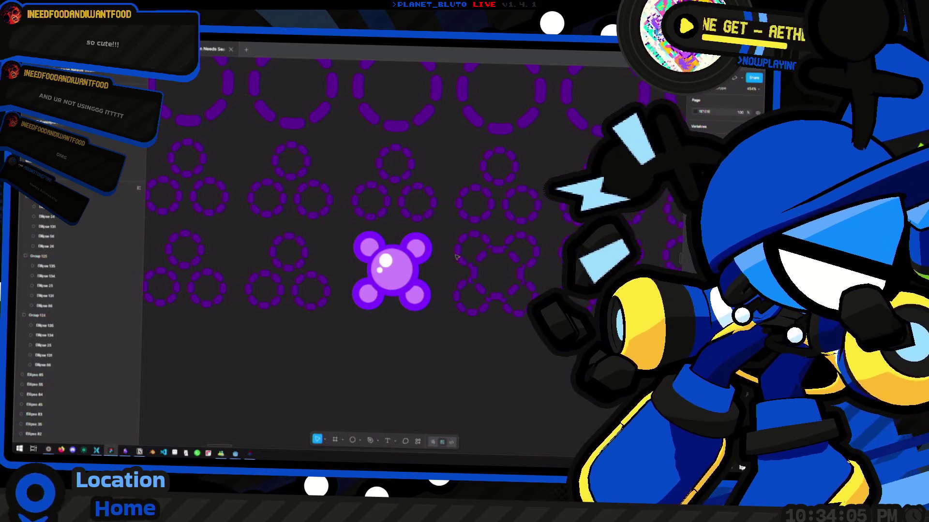
key(alt+Tab)
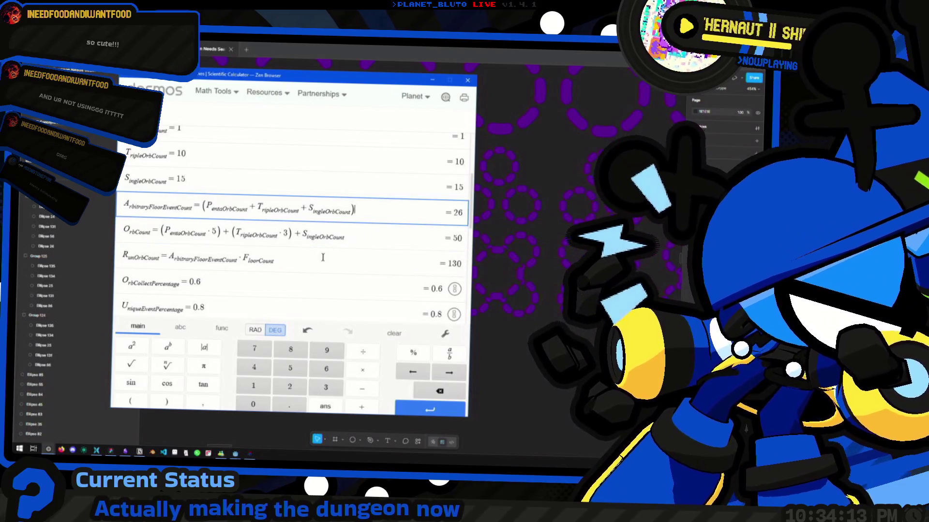
Select the whole PentaOrbCount row in the Desmos expression list.
scroll(365, 185, down, 1)
scroll(366, 186, up, 5)
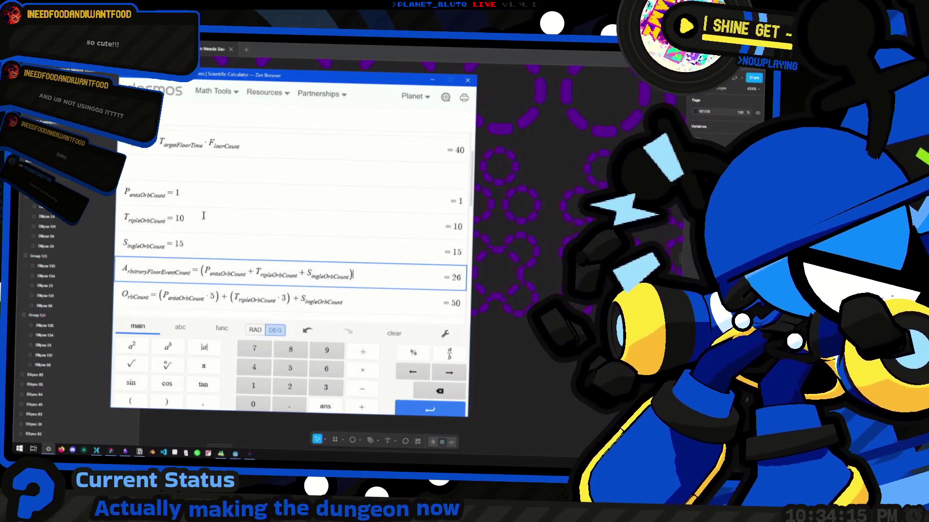
scroll(220, 271, down, 2)
triple_click(201, 175)
scroll(239, 203, up, 2)
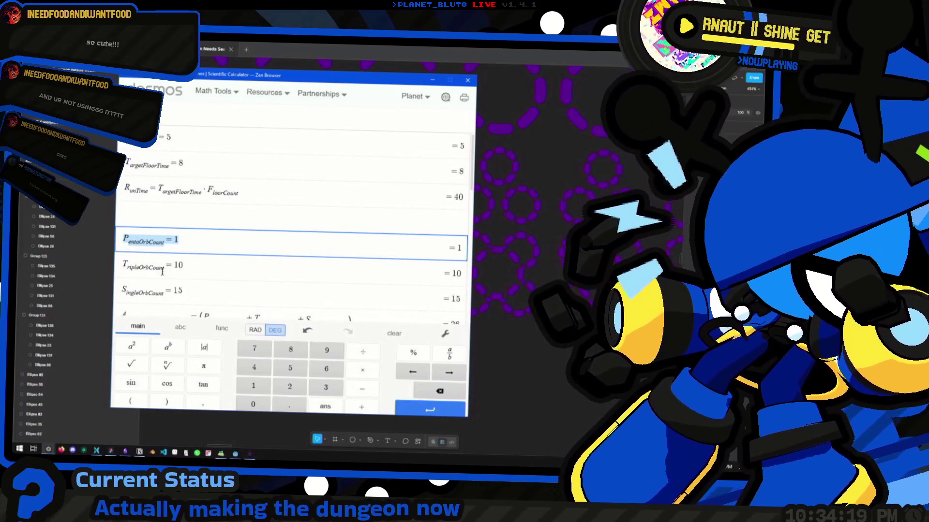
scroll(198, 242, down, 3)
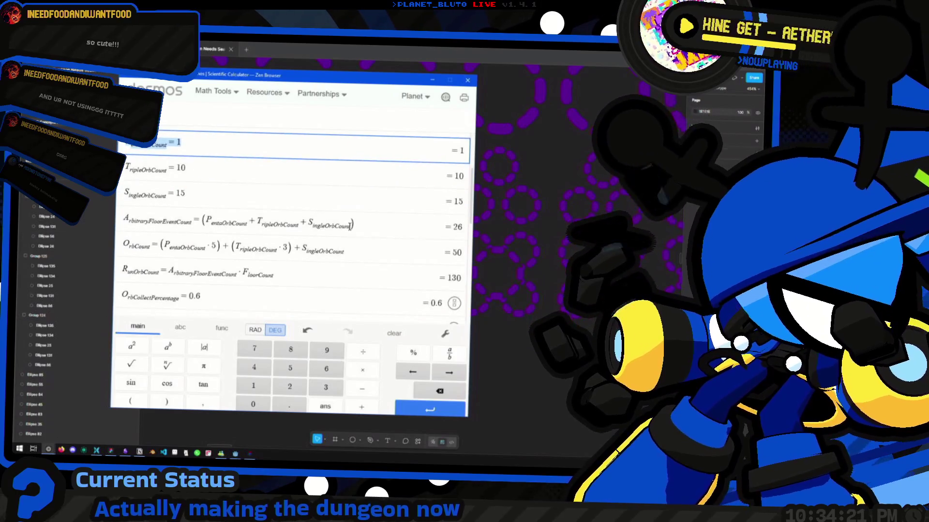
Select the ArbitraryFloorEventCount and PentaOrbCount rows, then switch to the Figma orb canvas.
drag(420, 242, 306, 233)
triple_click(305, 234)
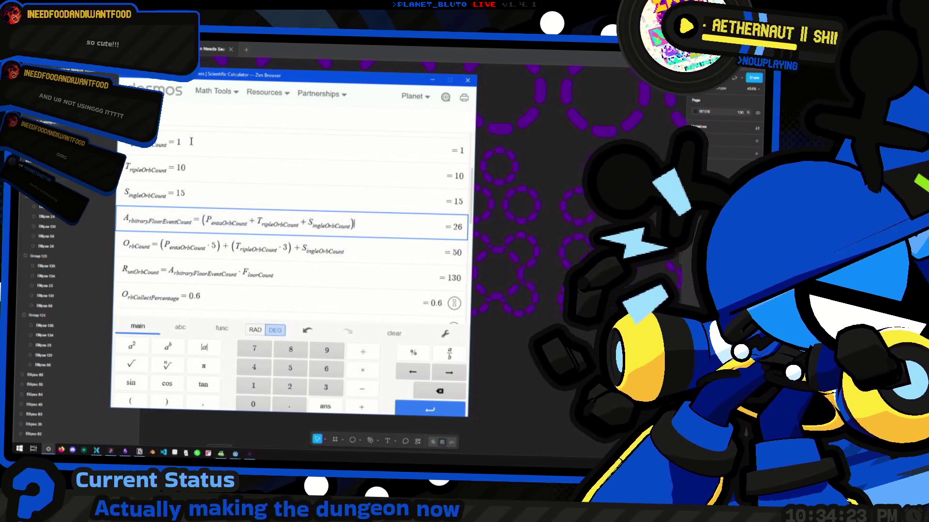
triple_click(259, 145)
click(244, 164)
scroll(233, 237, down, 1)
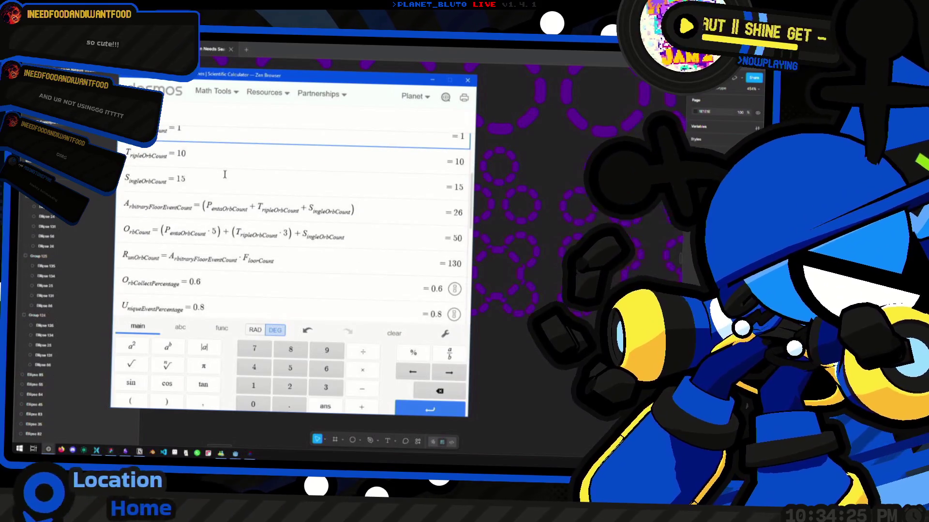
key(alt+Tab)
scroll(438, 256, down, 3)
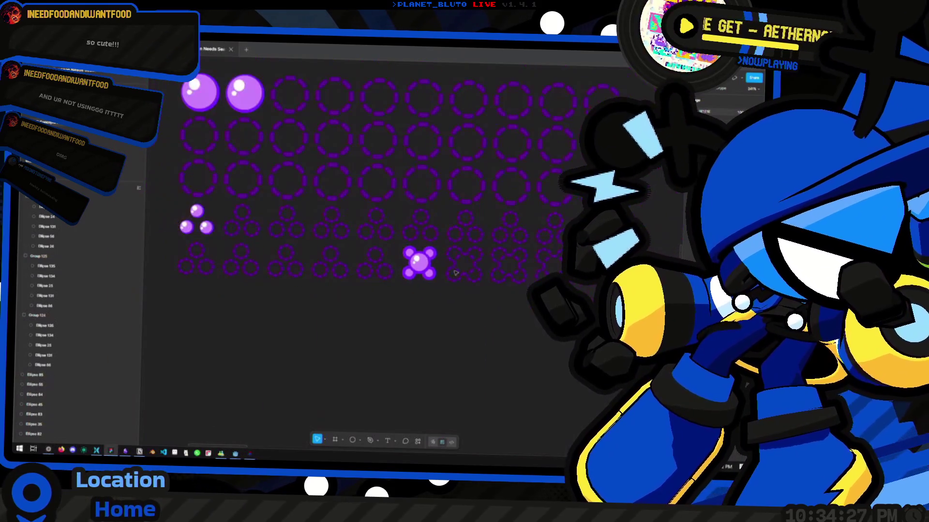
Select the top three circle rows and the three-ball orb groups, then return to Desmos.
scroll(450, 298, up, 2)
scroll(449, 297, down, 2)
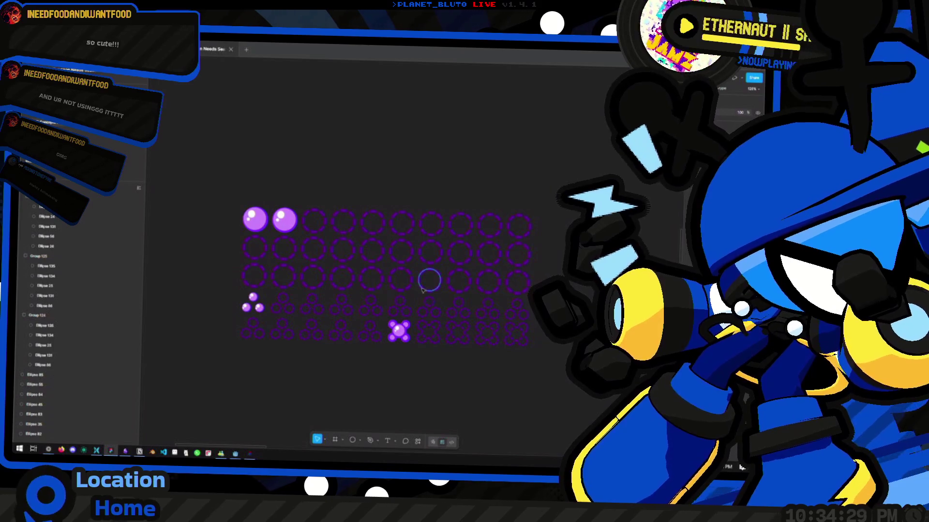
mouse_move(229, 199)
mouse_down()
mouse_move(267, 238)
mouse_move(534, 290)
mouse_up()
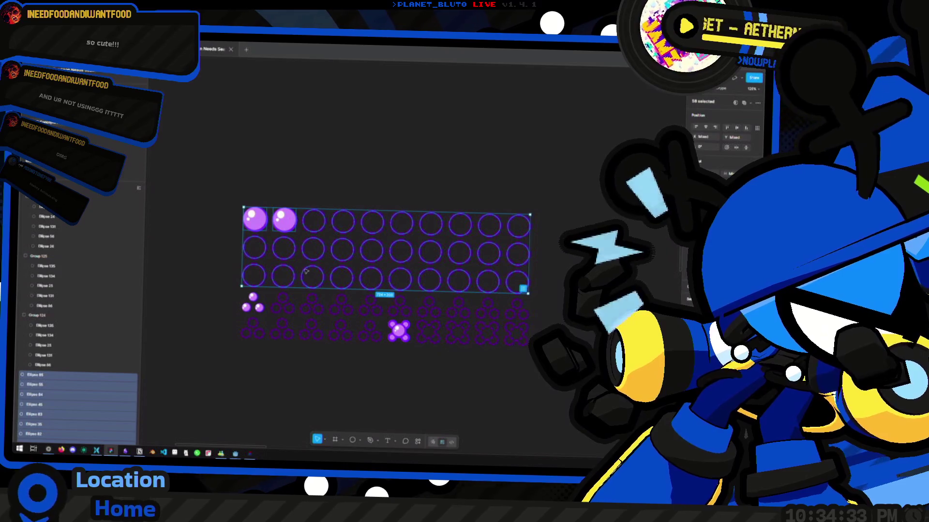
scroll(416, 252, right, 1)
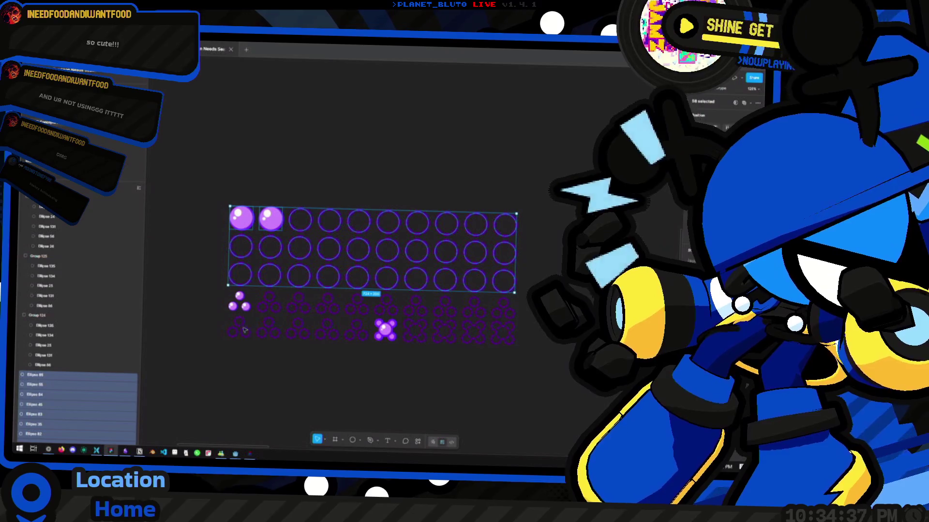
click(241, 302)
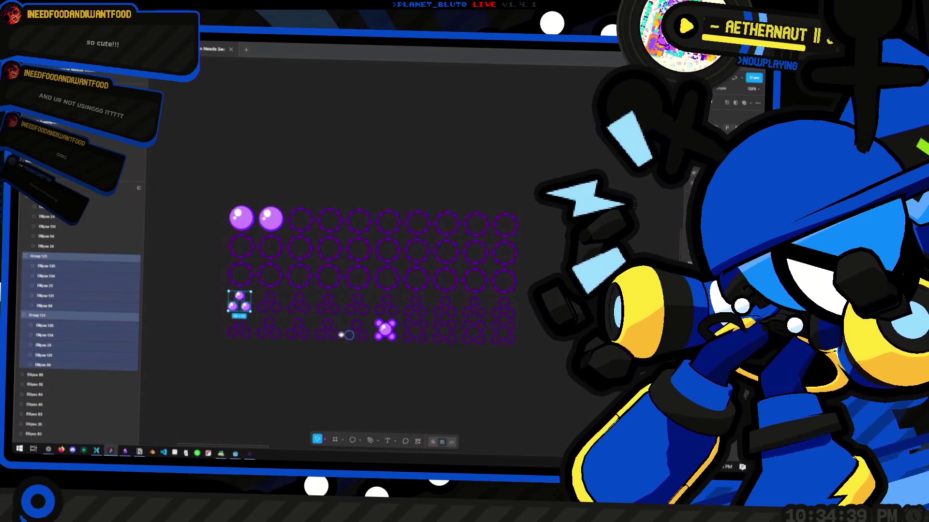
scroll(341, 335, right, 1)
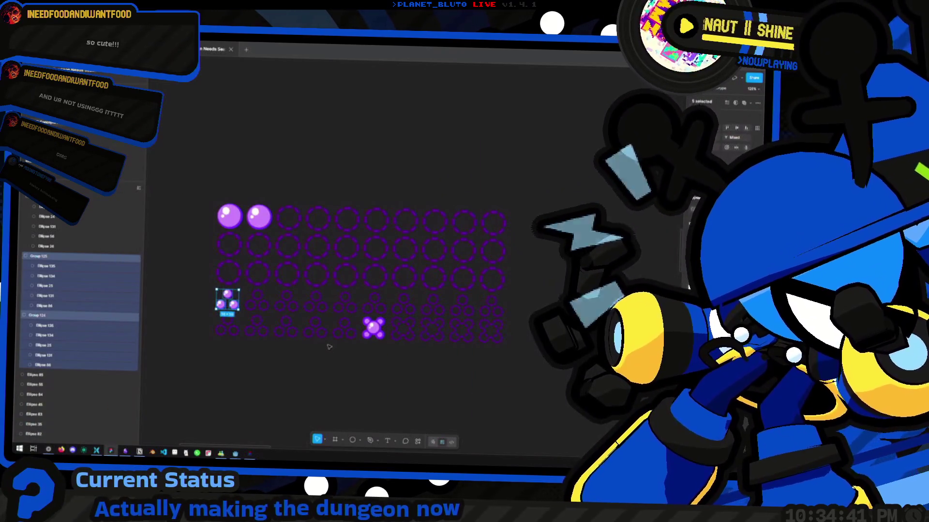
key(alt+Tab)
scroll(259, 207, down, 5)
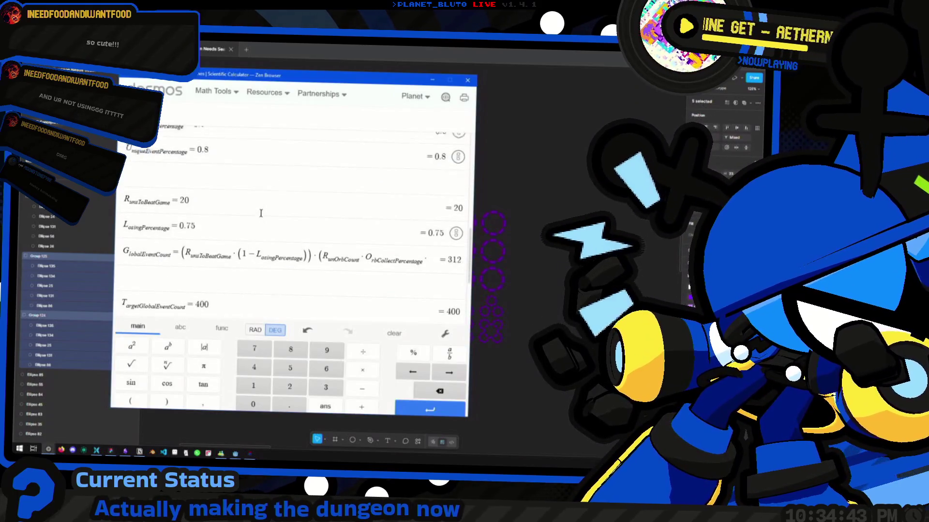
scroll(260, 207, up, 3)
click(309, 197)
scroll(308, 196, up, 3)
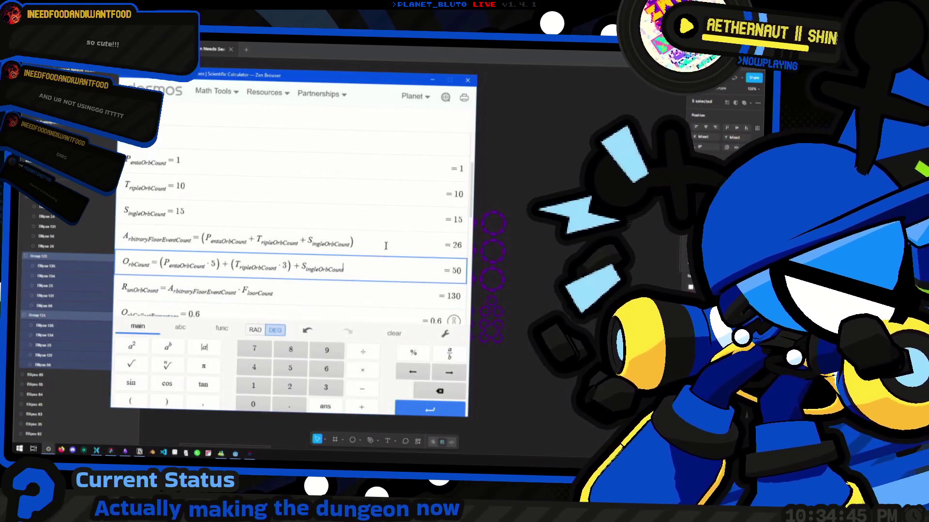
click(368, 277)
click(384, 255)
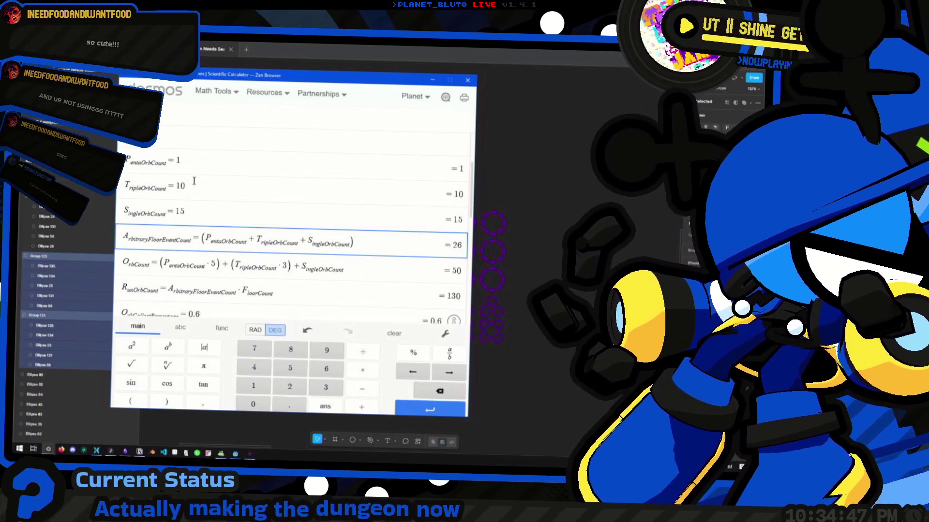
click(194, 181)
click(229, 167)
click(211, 211)
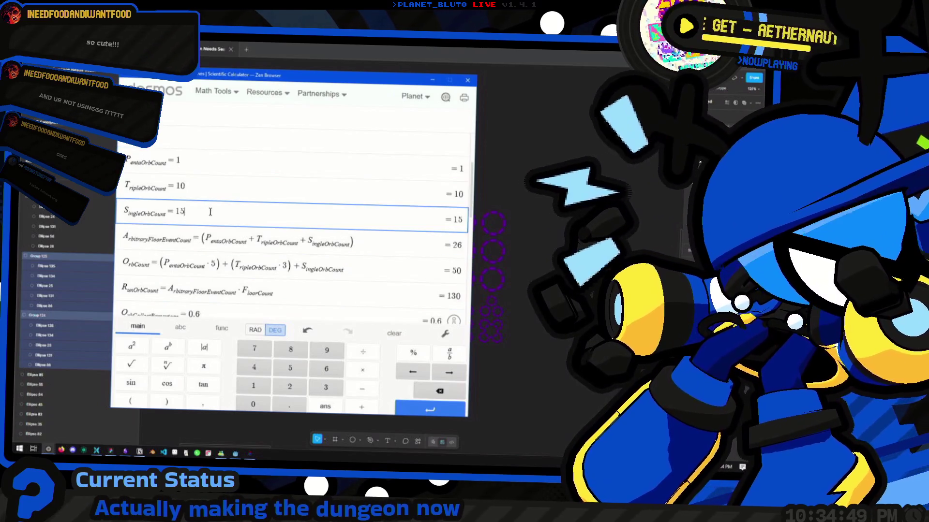
scroll(371, 279, down, 2)
click(372, 184)
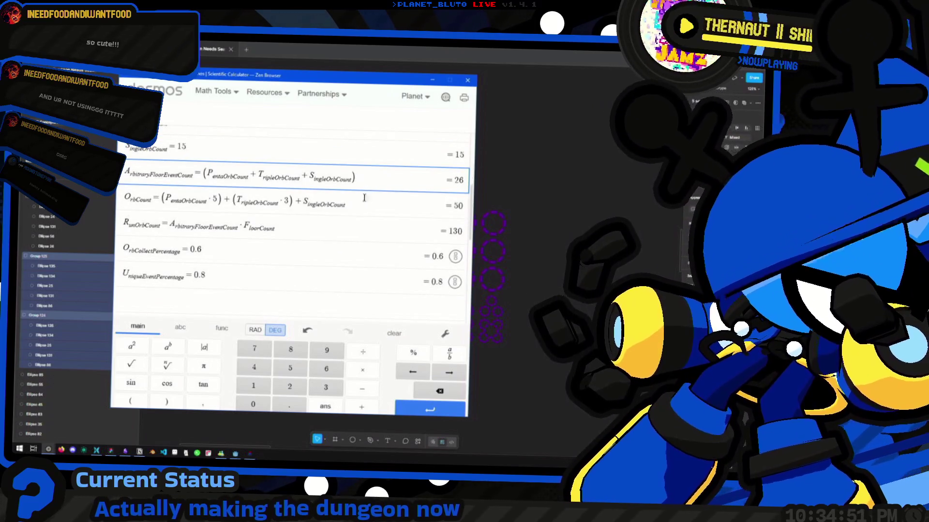
scroll(368, 203, down, 1)
scroll(382, 213, up, 1)
mouse_move(370, 212)
mouse_down()
mouse_move(309, 203)
mouse_move(346, 203)
mouse_move(124, 200)
mouse_up()
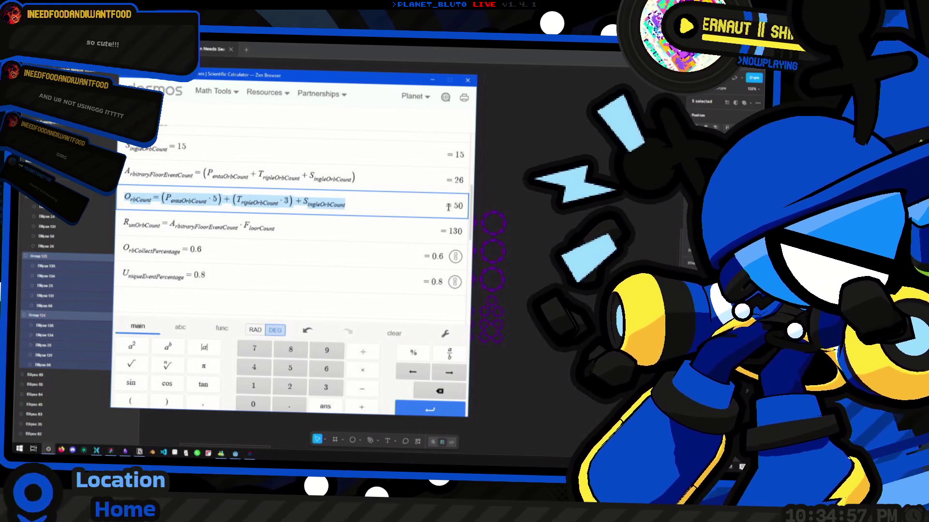
key(Escape)
scroll(300, 253, down, 2)
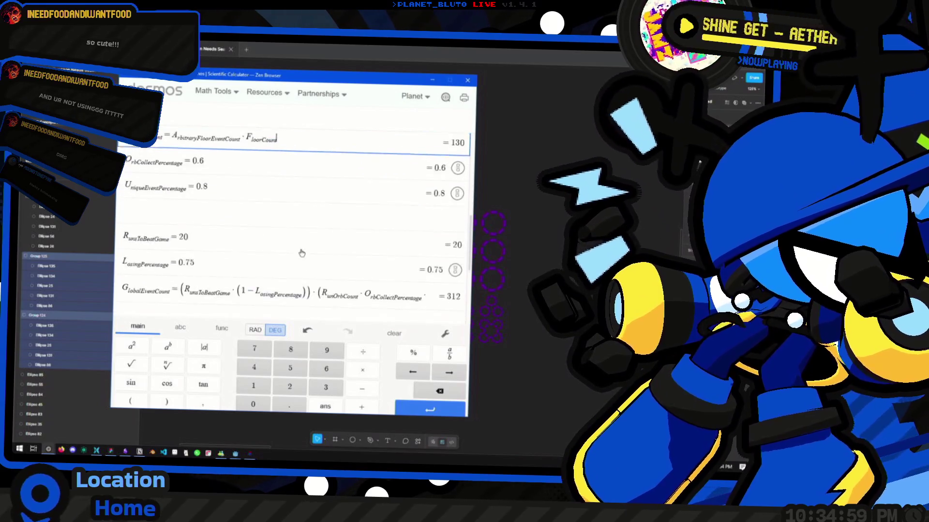
scroll(292, 243, up, 2)
scroll(286, 243, down, 1)
scroll(286, 239, up, 1)
click(286, 236)
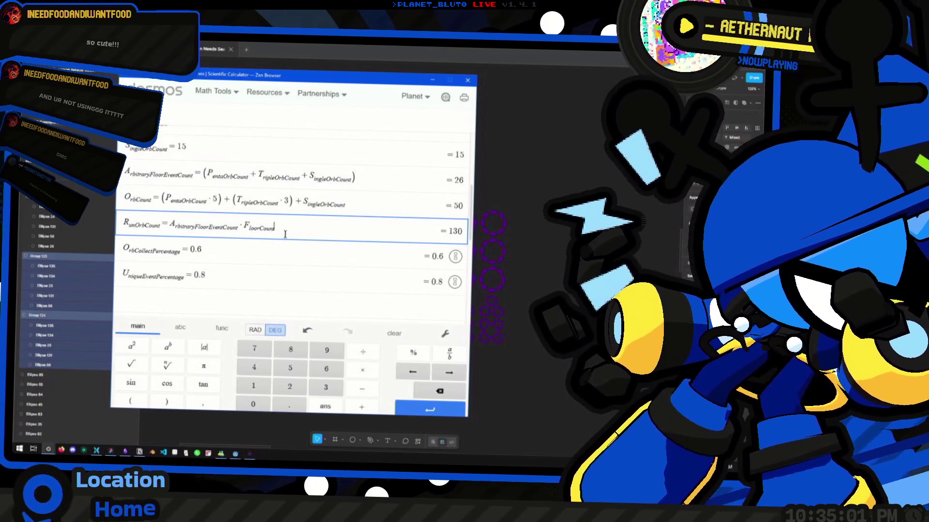
scroll(293, 246, down, 1)
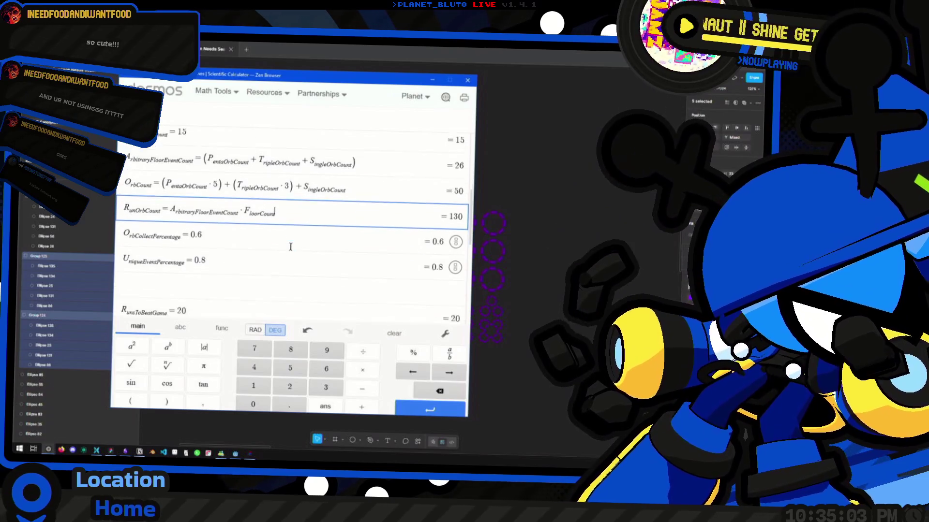
scroll(296, 197, down, 1)
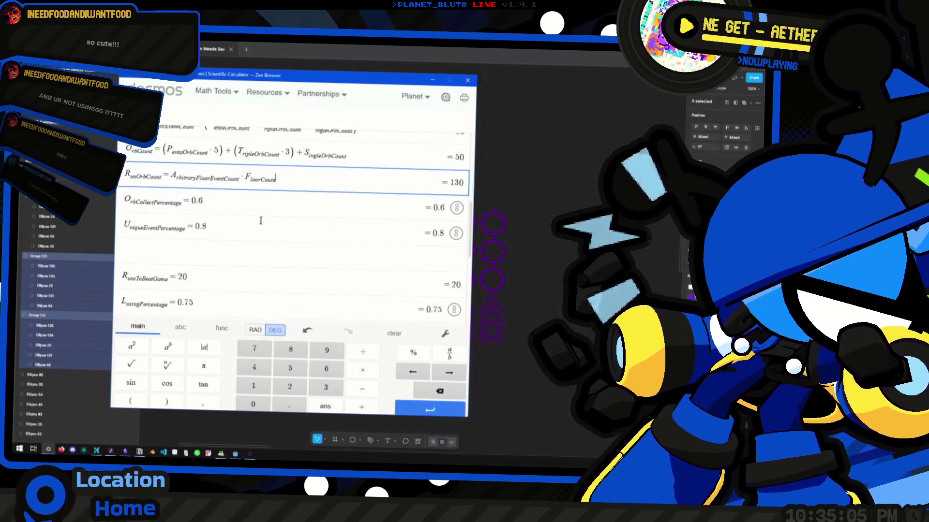
scroll(145, 156, up, 4)
scroll(260, 223, down, 2)
scroll(260, 223, down, 1)
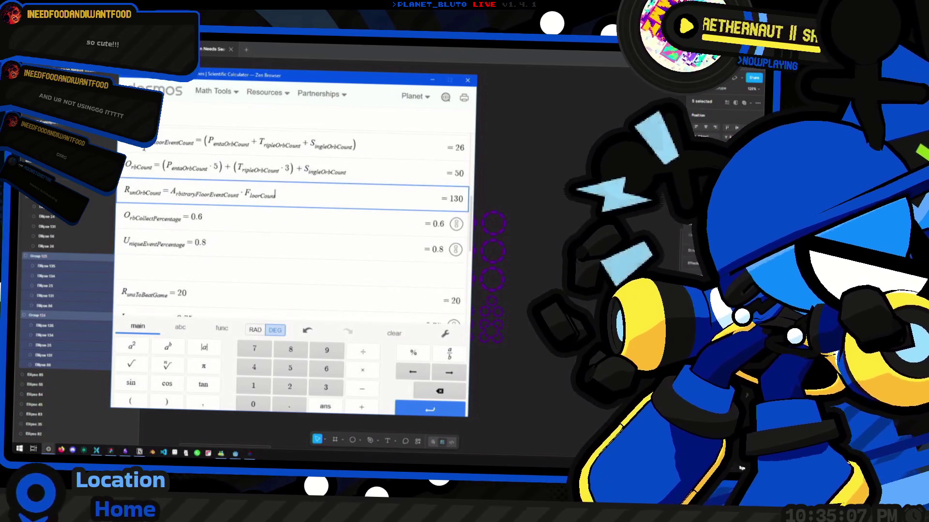
scroll(339, 210, down, 1)
scroll(416, 199, up, 1)
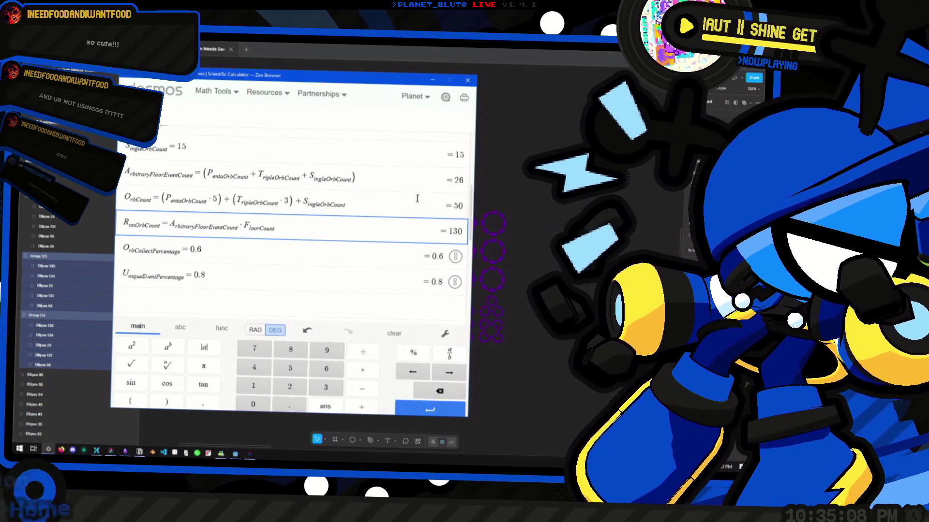
click(400, 177)
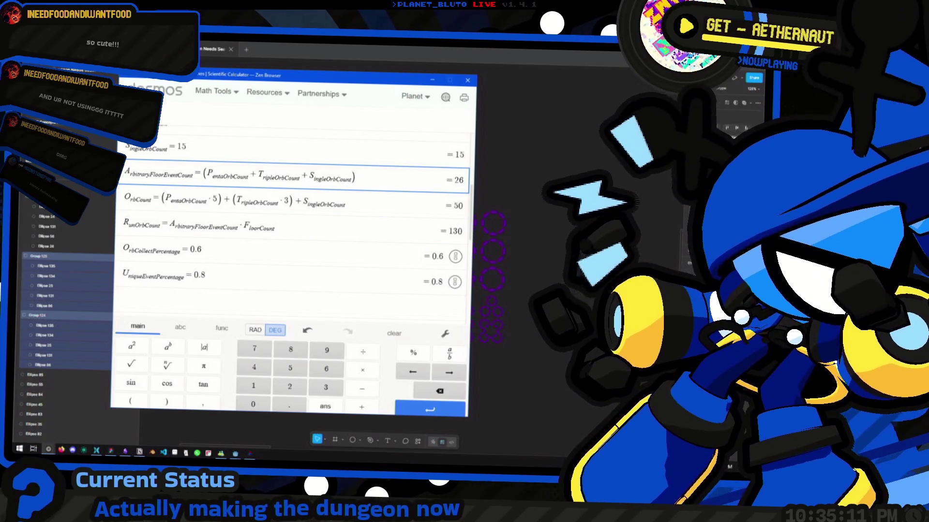
key(Escape)
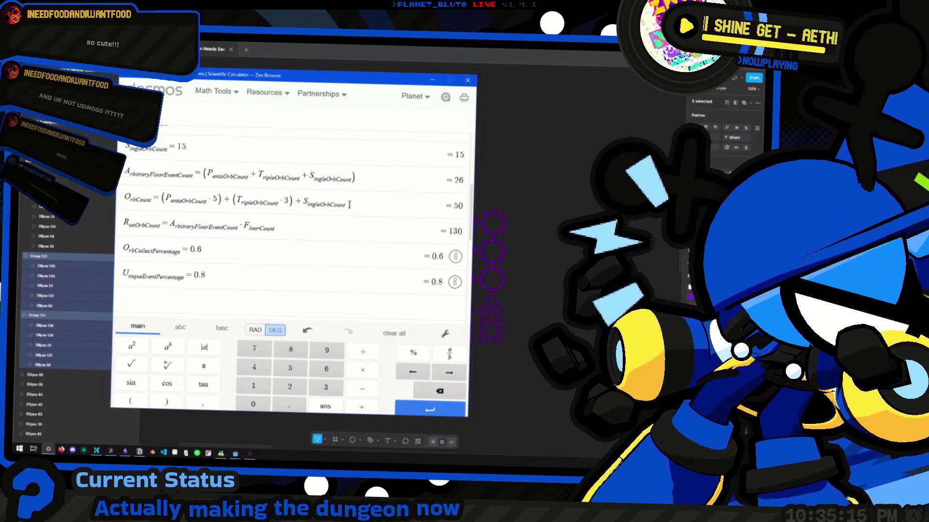
scroll(345, 204, down, 3)
scroll(345, 204, down, 1)
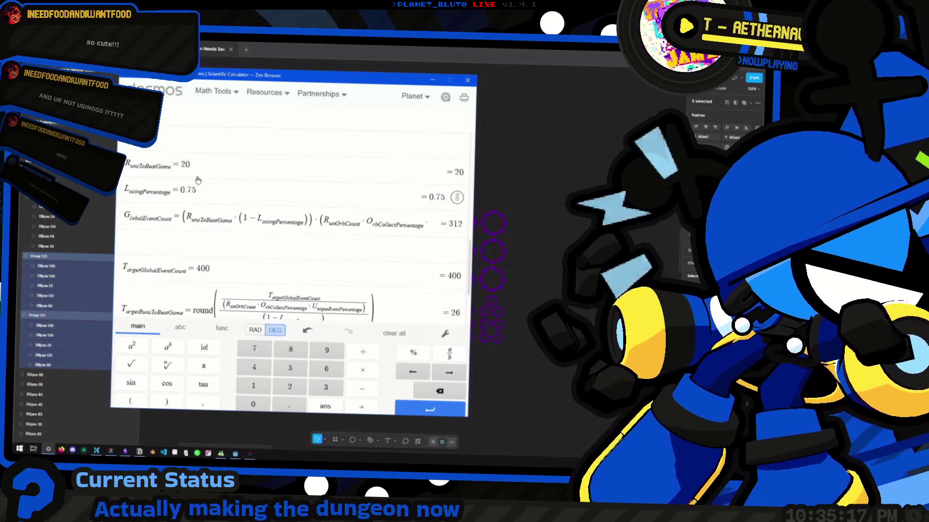
scroll(275, 225, up, 3)
scroll(275, 225, up, 3)
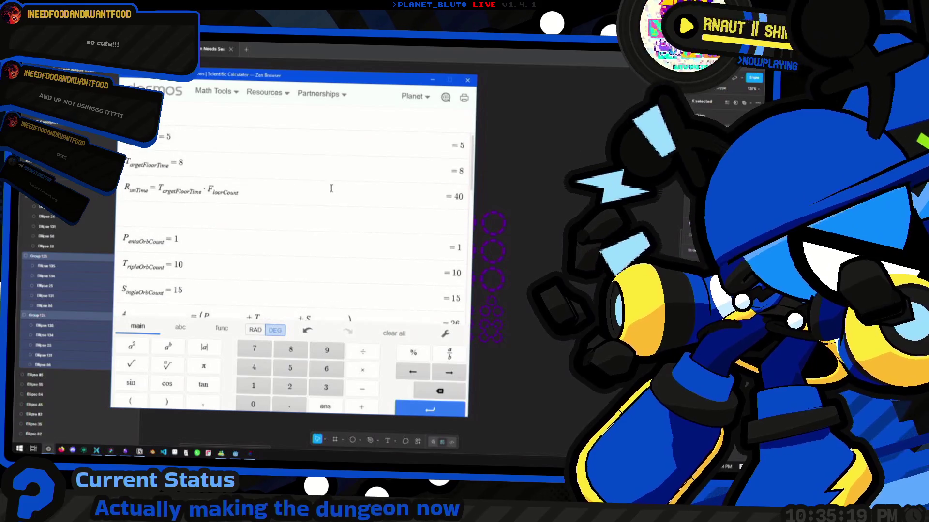
drag(171, 138, 103, 140)
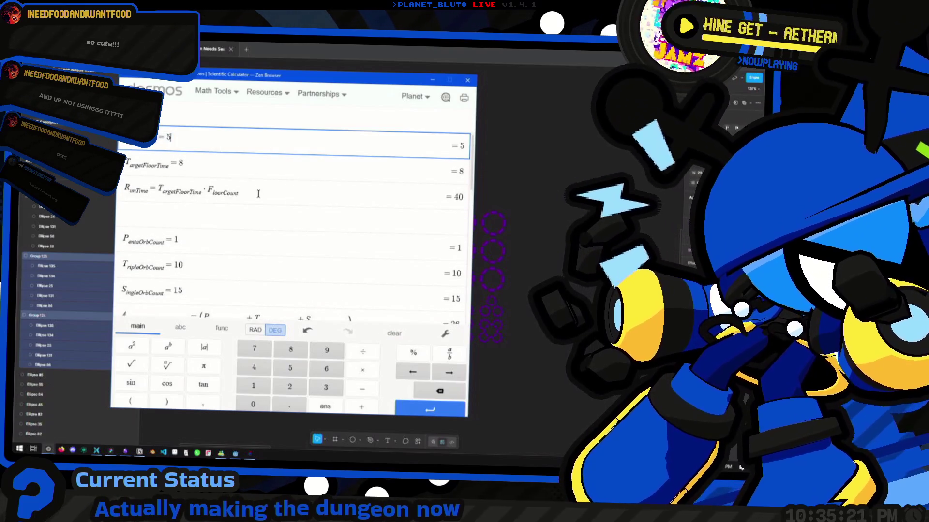
click(264, 195)
scroll(273, 191, down, 5)
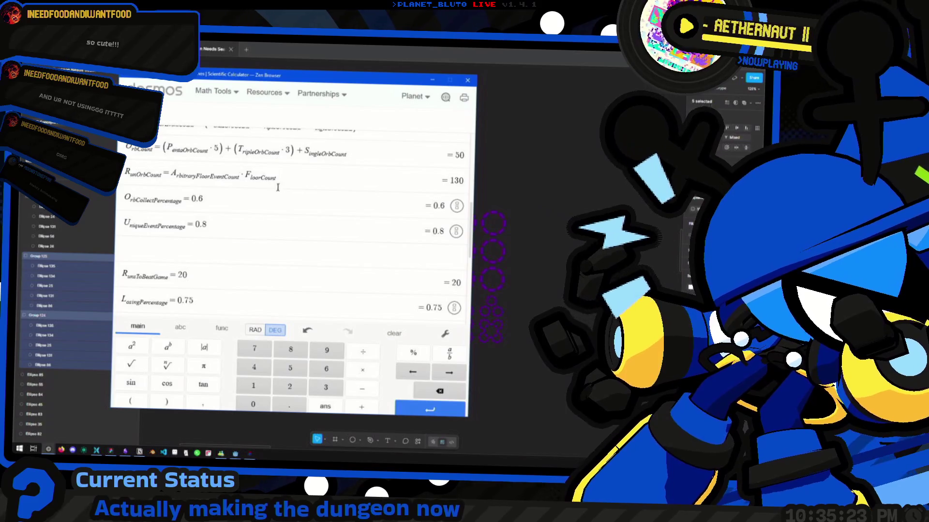
scroll(275, 189, up, 3)
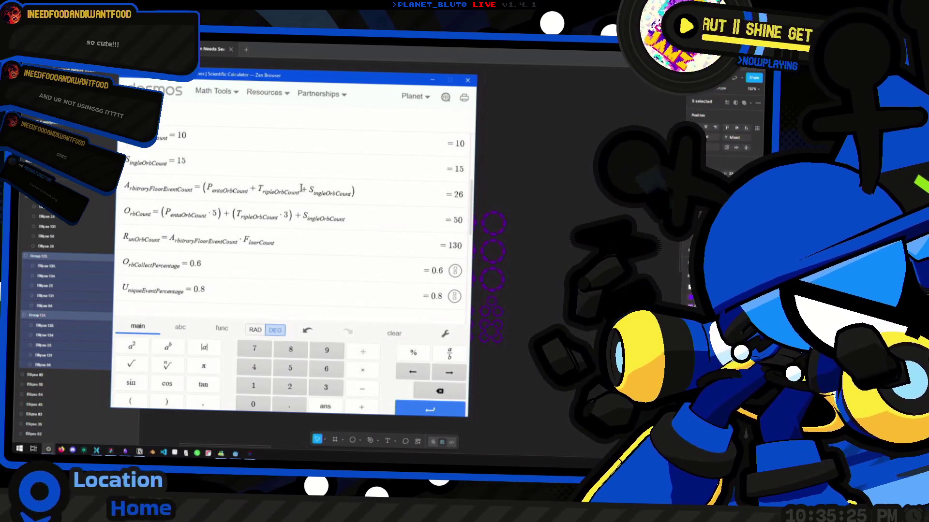
scroll(332, 223, up, 3)
key(alt+space)
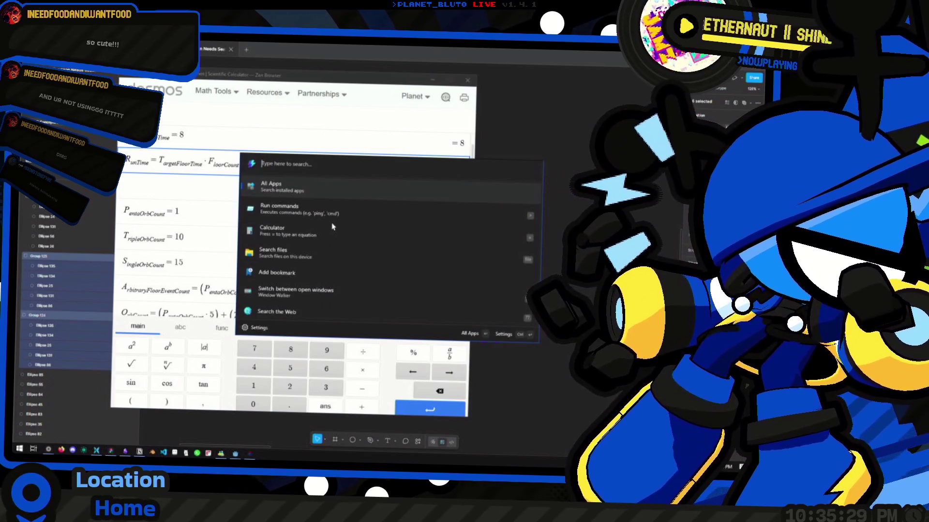
text(5)
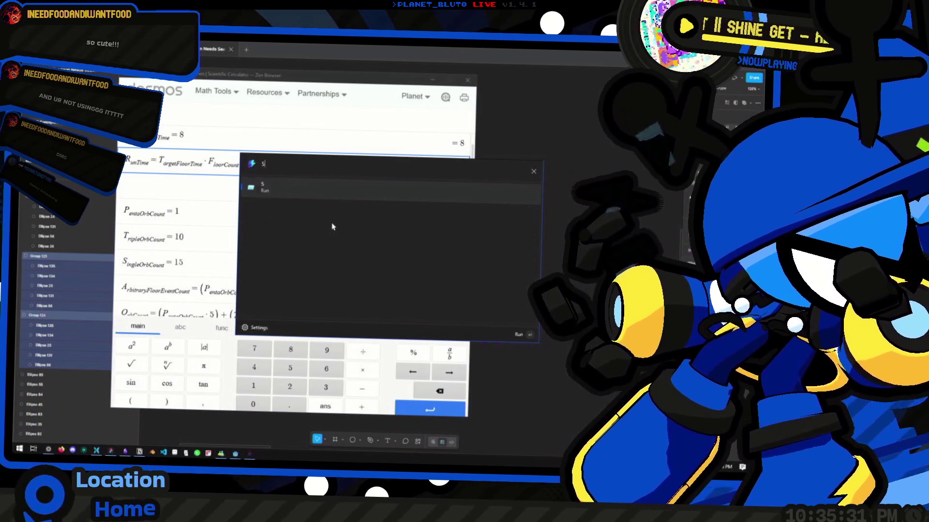
click(205, 206)
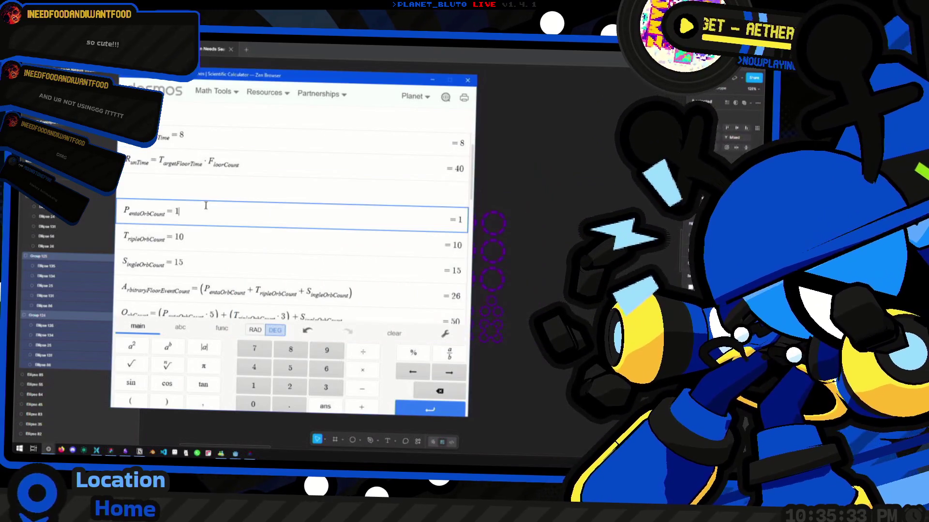
scroll(290, 184, down, 3)
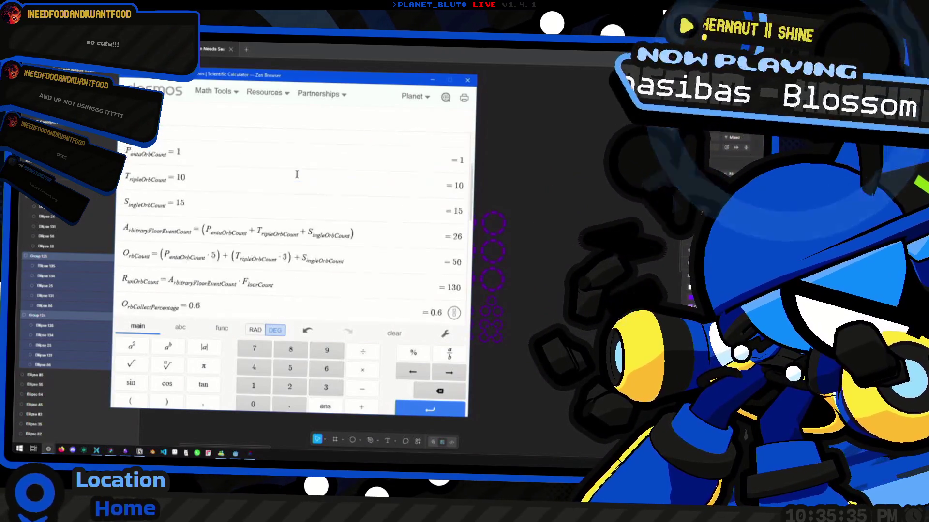
key(Up)
key(Up)
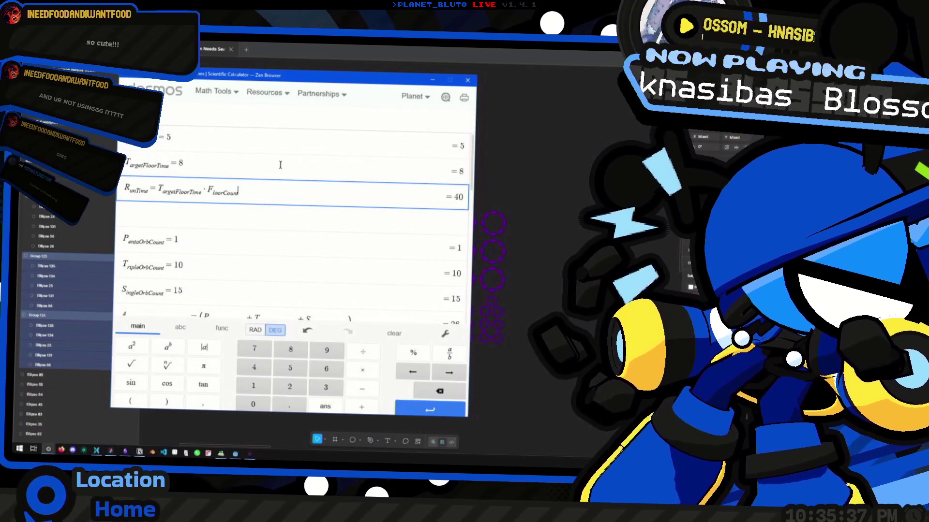
scroll(280, 165, down, 10)
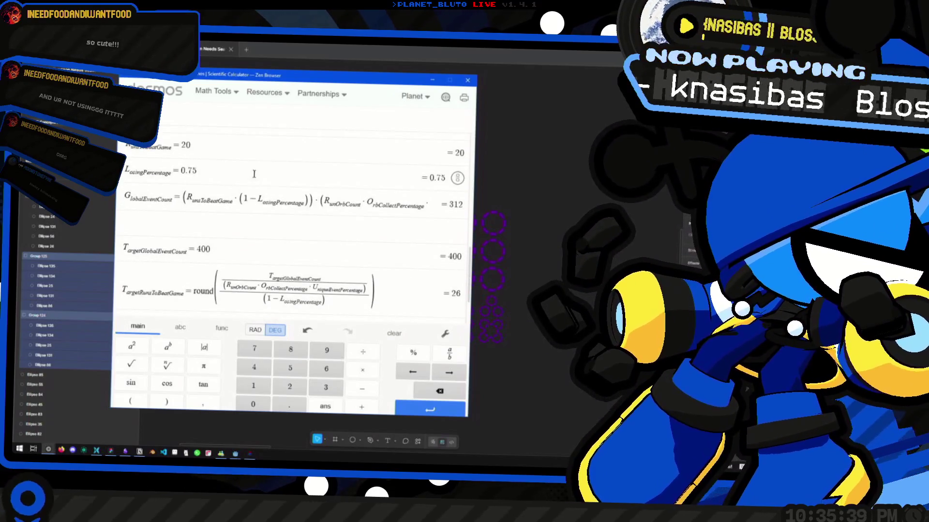
key(Up)
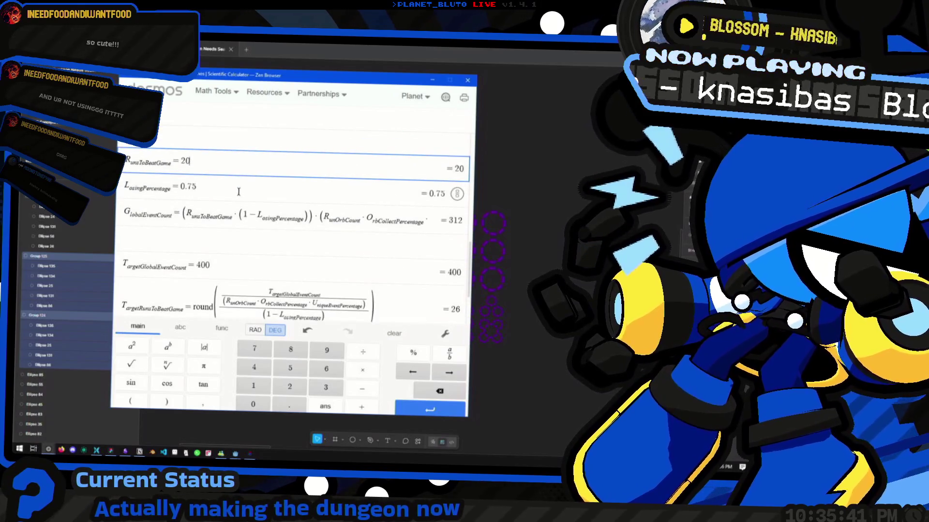
key(Down)
key(Down)
key(Down)
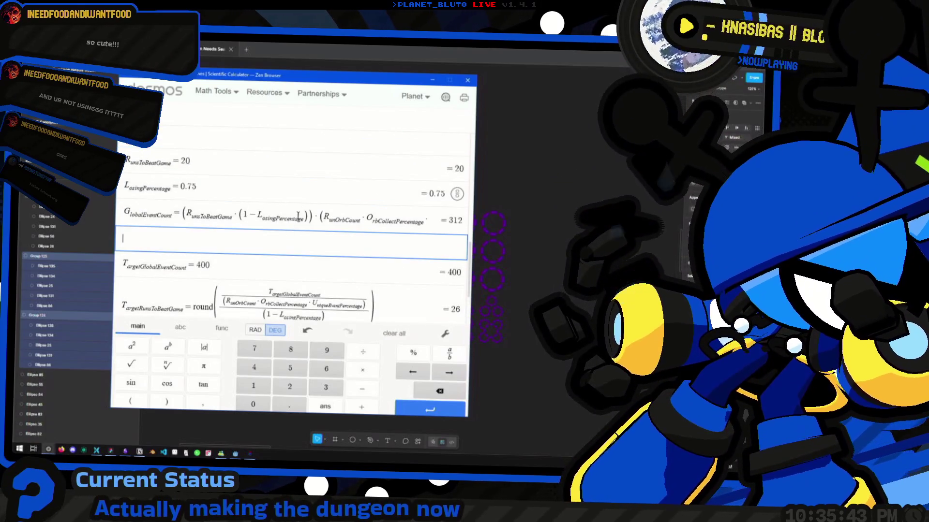
key(Up)
key(Up)
key(Up)
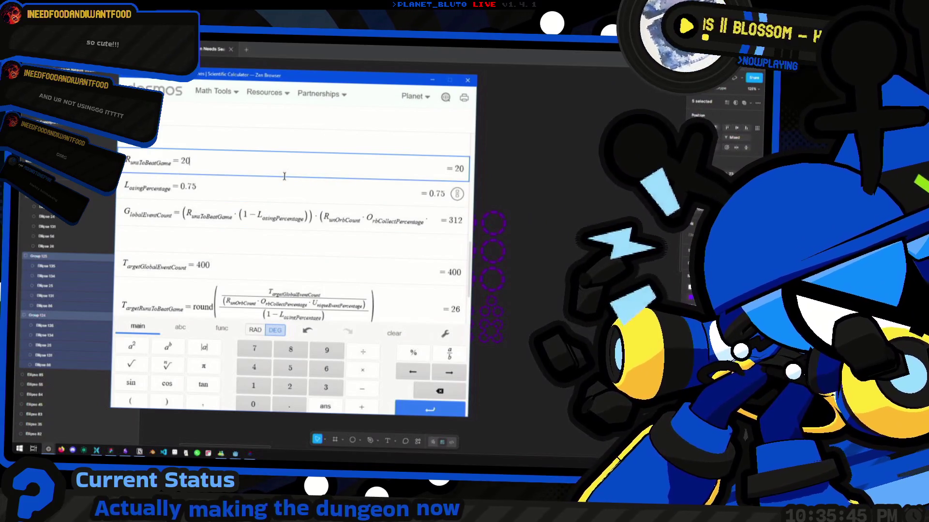
scroll(282, 189, down, 1)
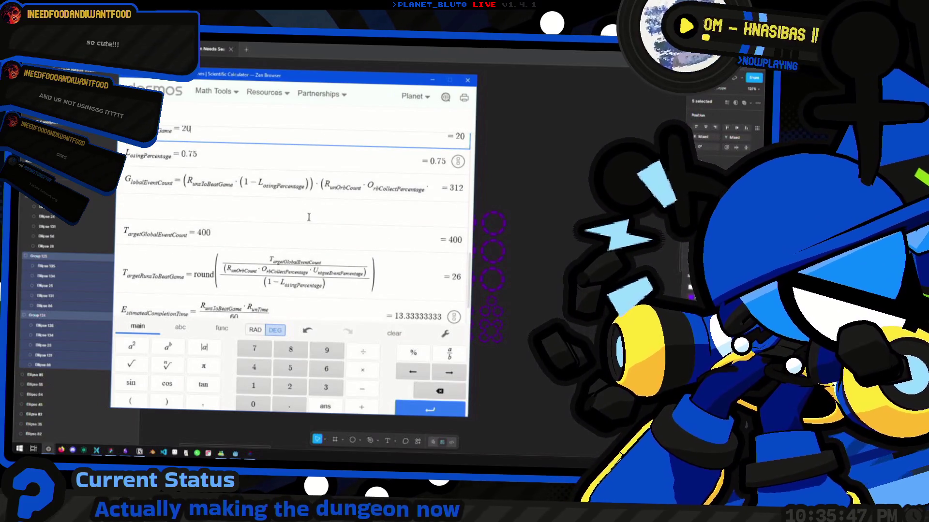
click(296, 232)
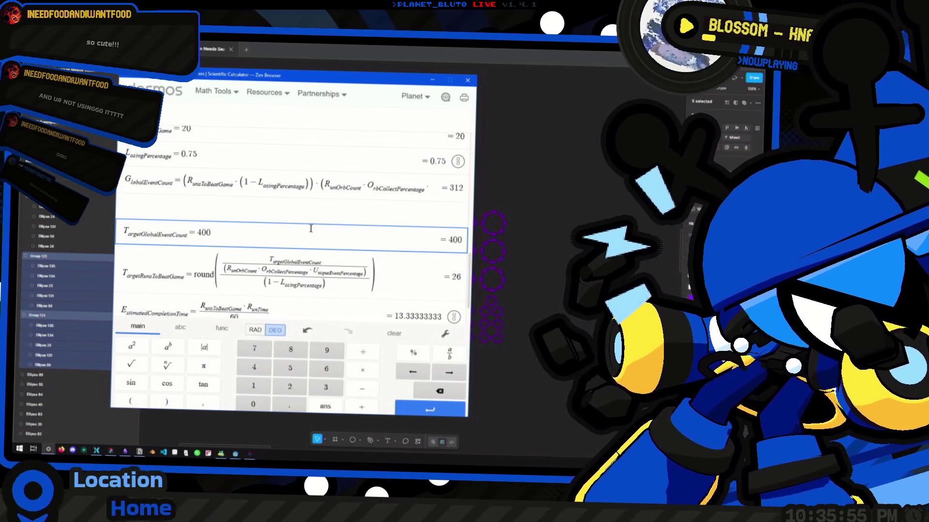
scroll(311, 228, up, 8)
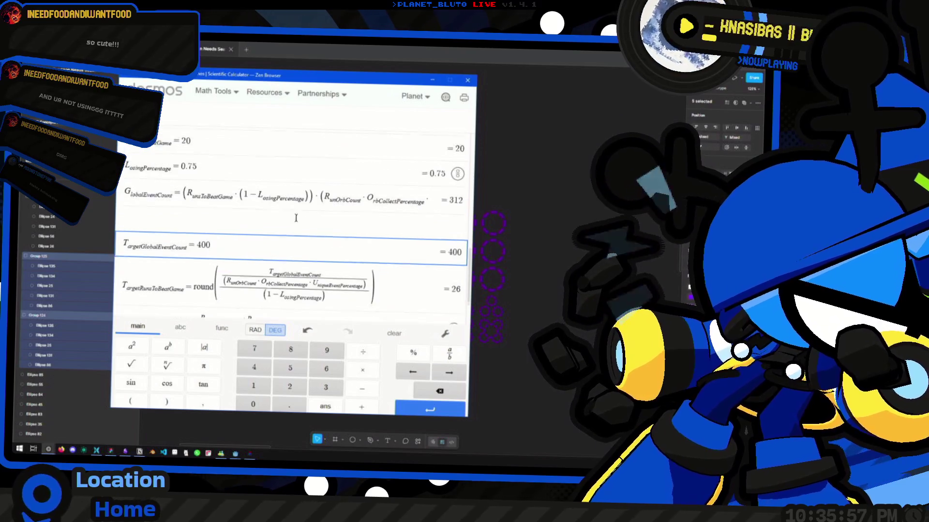
click(391, 234)
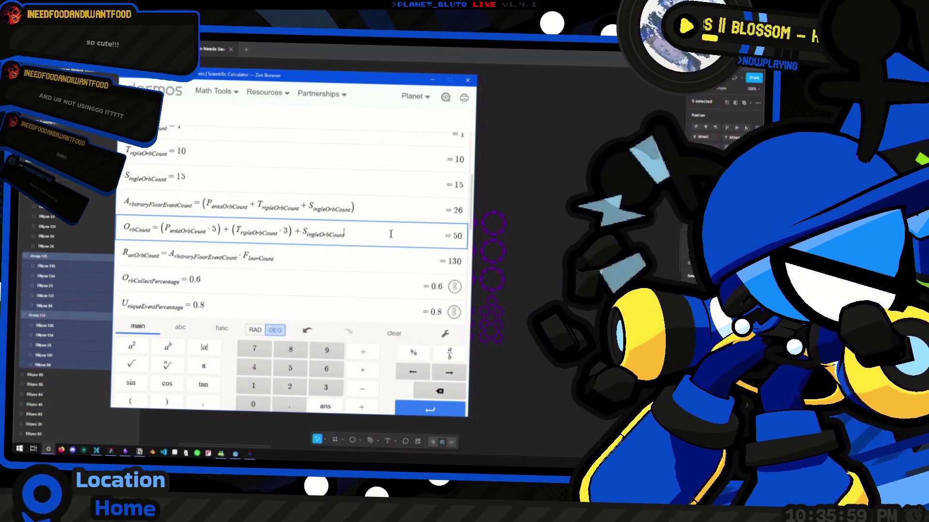
mouse_move(376, 207)
mouse_down()
mouse_move(119, 211)
mouse_move(136, 189)
mouse_up()
click(396, 207)
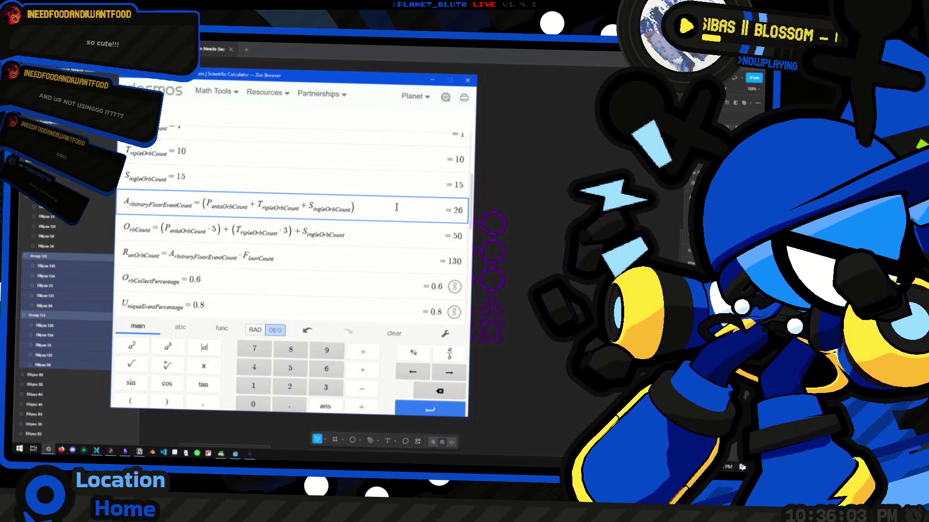
drag(462, 212, 444, 214)
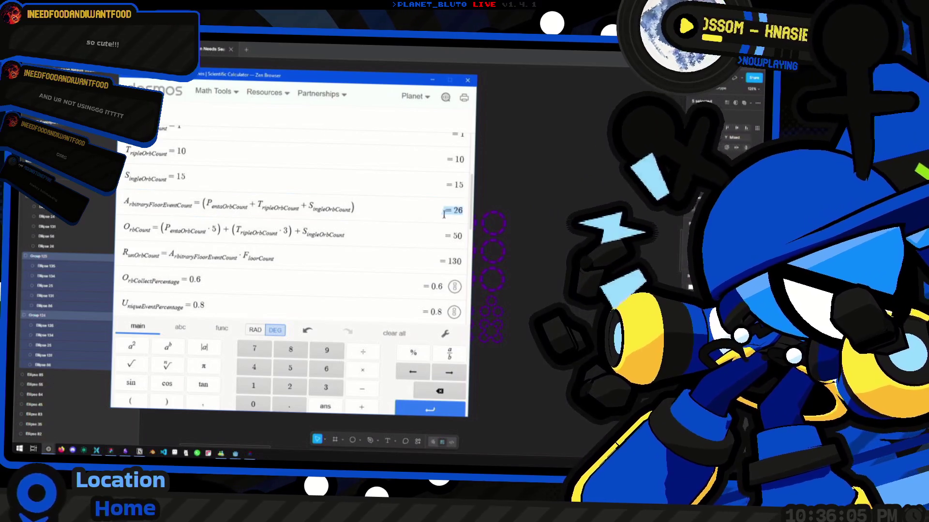
click(276, 218)
scroll(305, 207, up, 2)
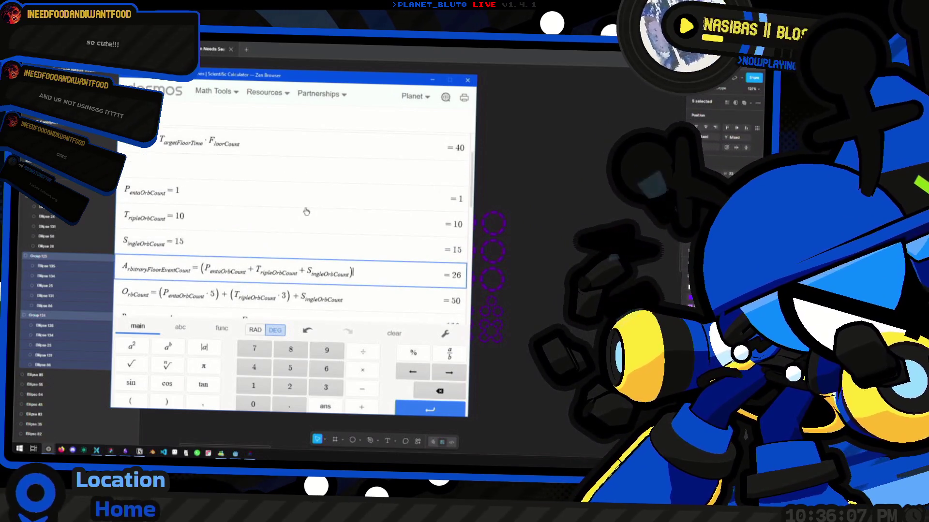
scroll(305, 207, down, 2)
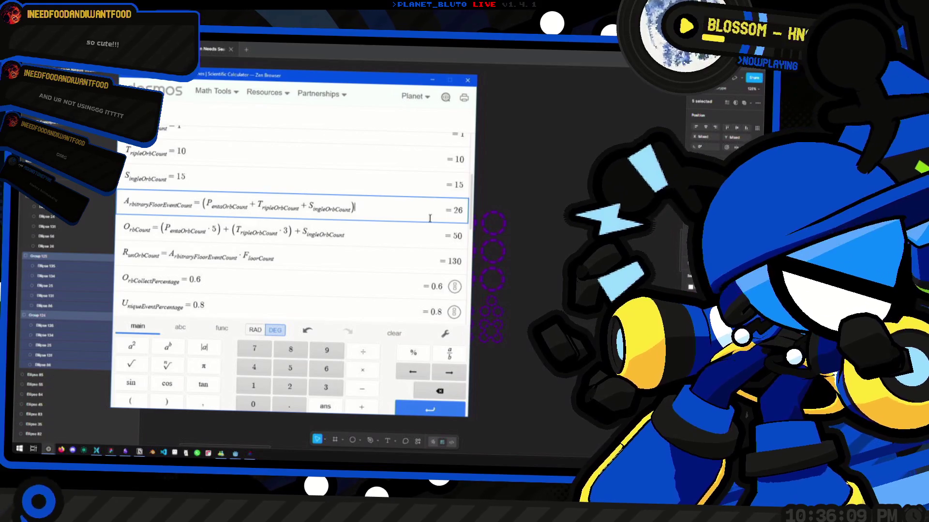
drag(358, 207, 247, 205)
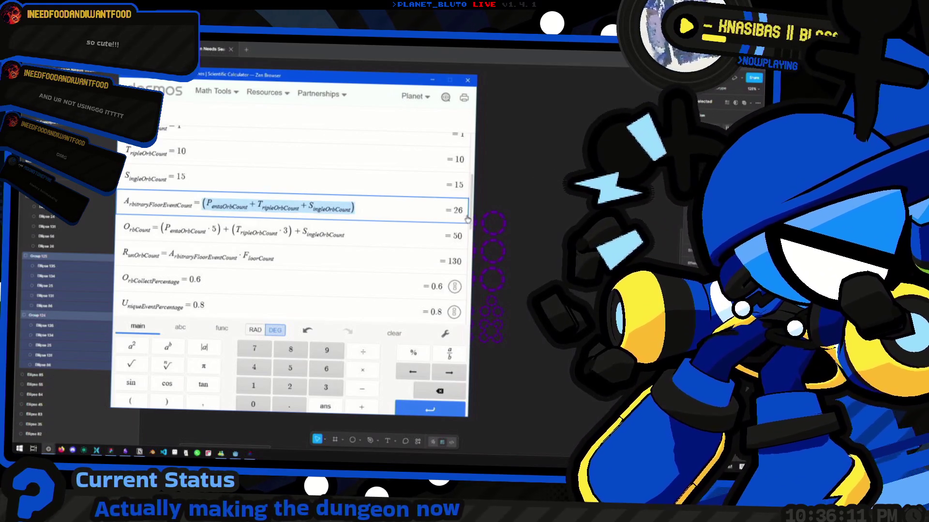
drag(467, 219, 444, 213)
drag(129, 202, 386, 200)
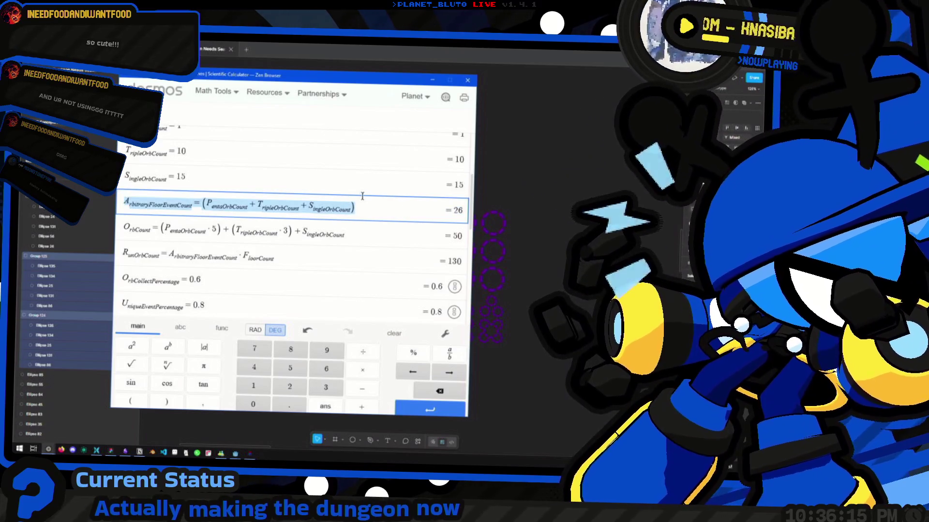
key(Left)
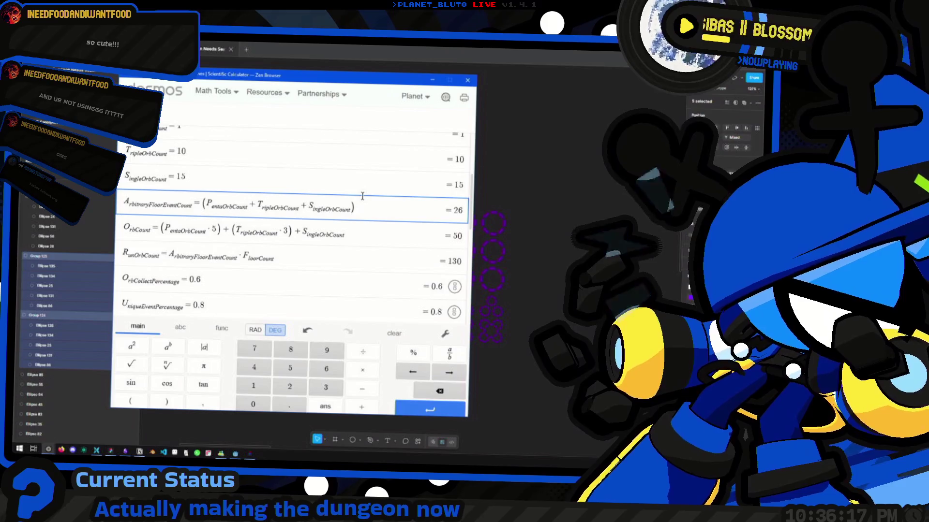
key(alt+space)
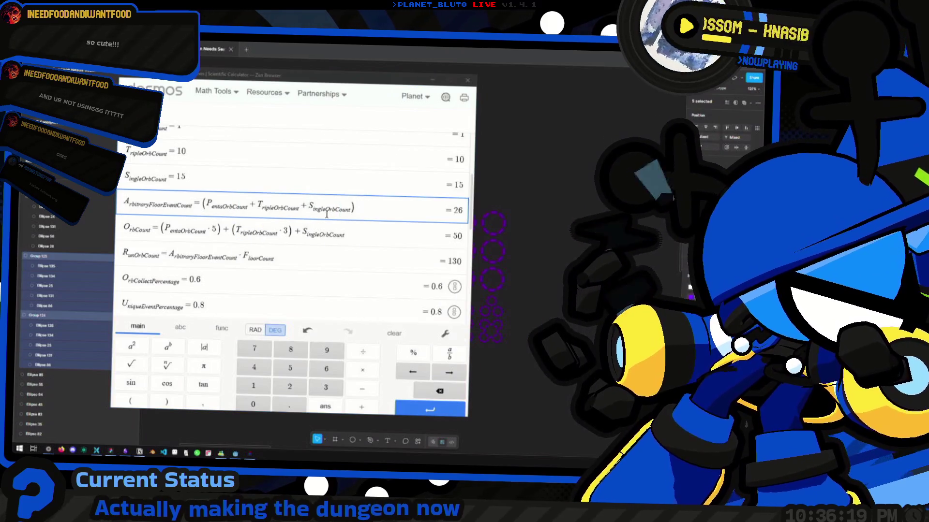
Compute 26 × 5 = 130 in PowerToys Run.
text(26)
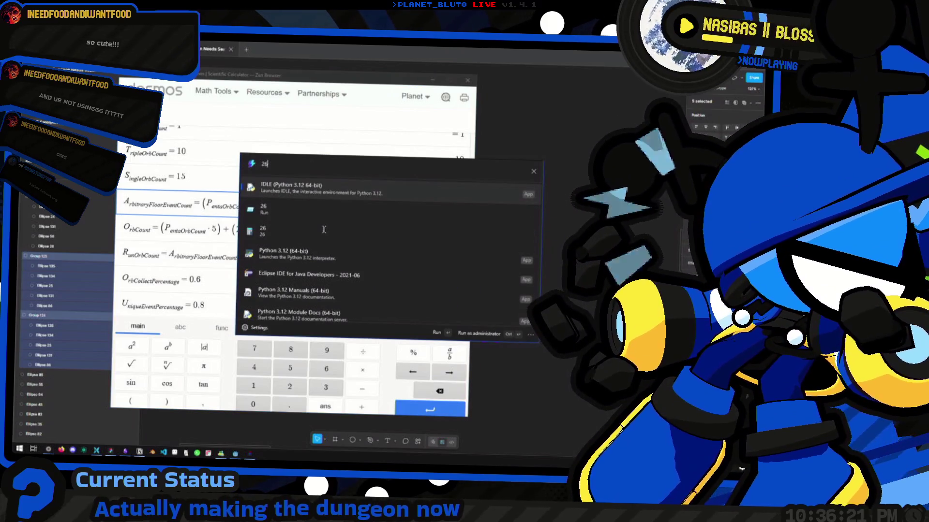
text( * 5)
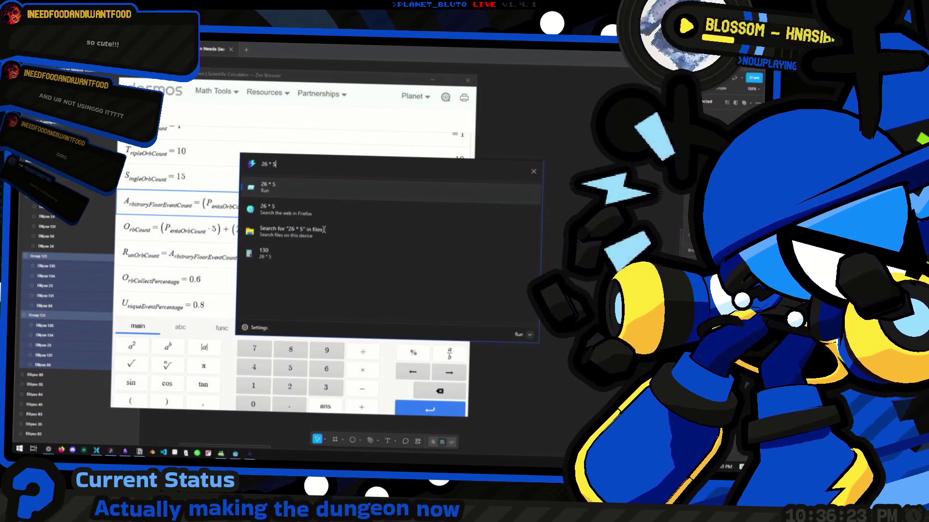
click(296, 260)
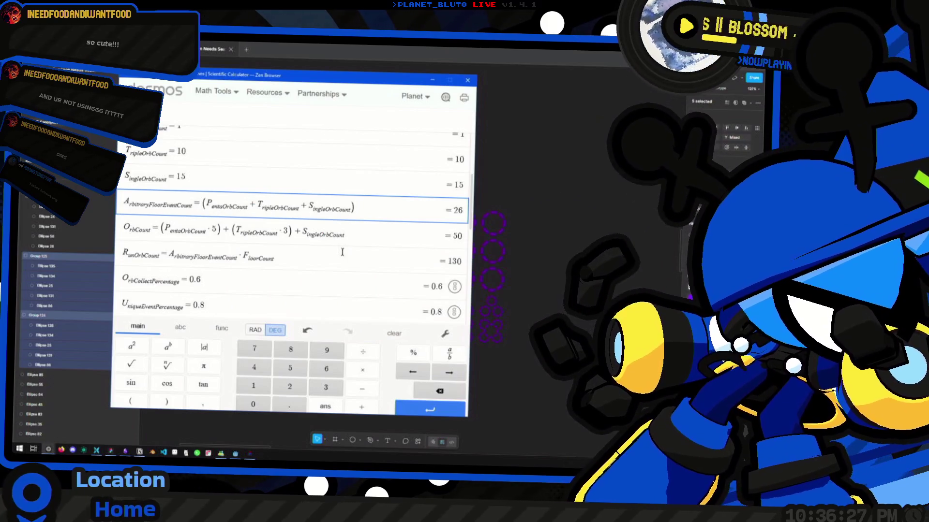
scroll(342, 252, up, 5)
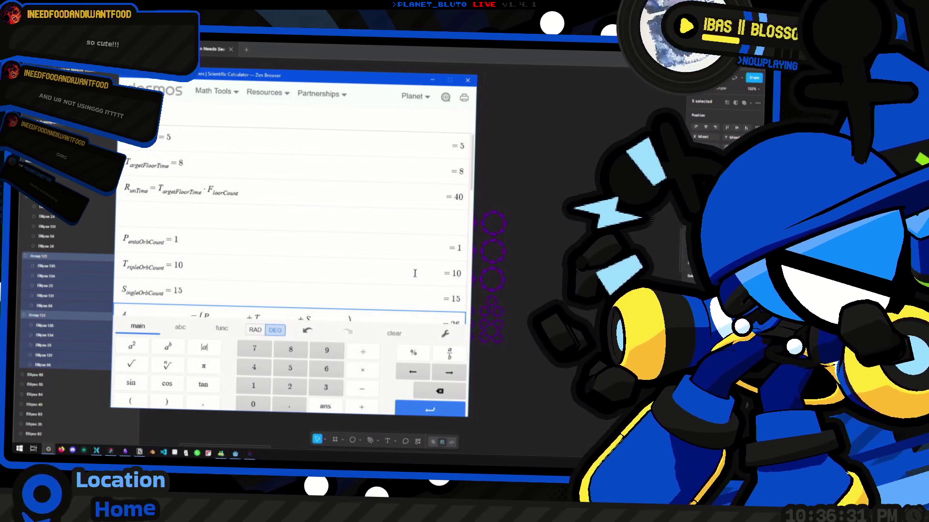
Compute 300 / 130 = 2.3076923077, then go back to the PentaOrbCount definition in Desmos.
key(alt+space)
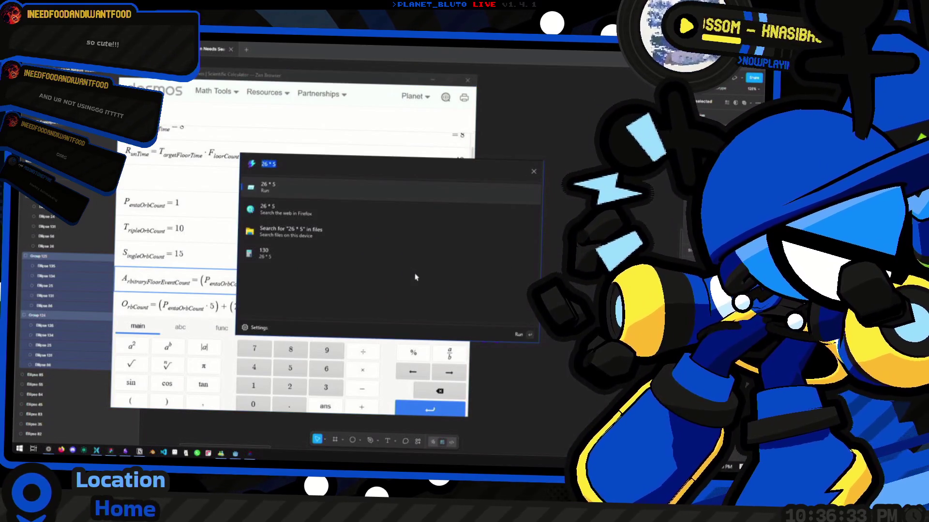
text(300 /)
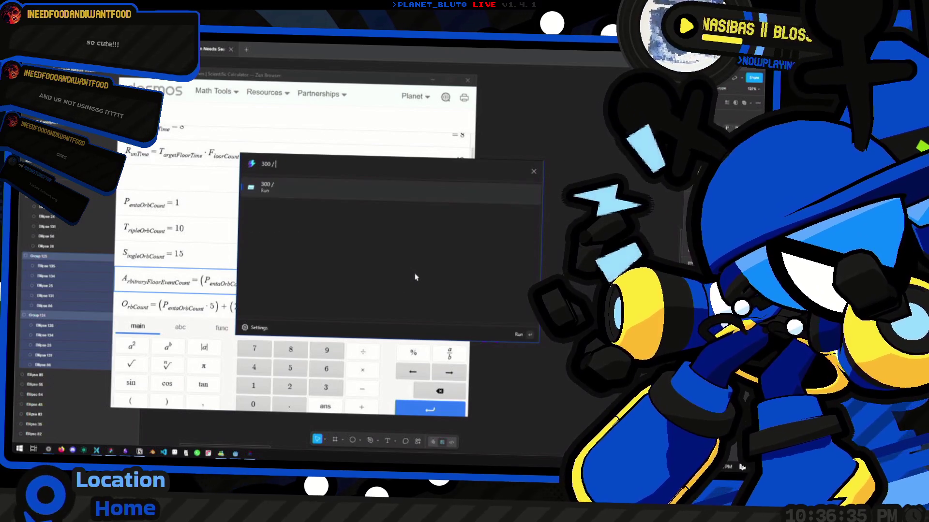
text( 130)
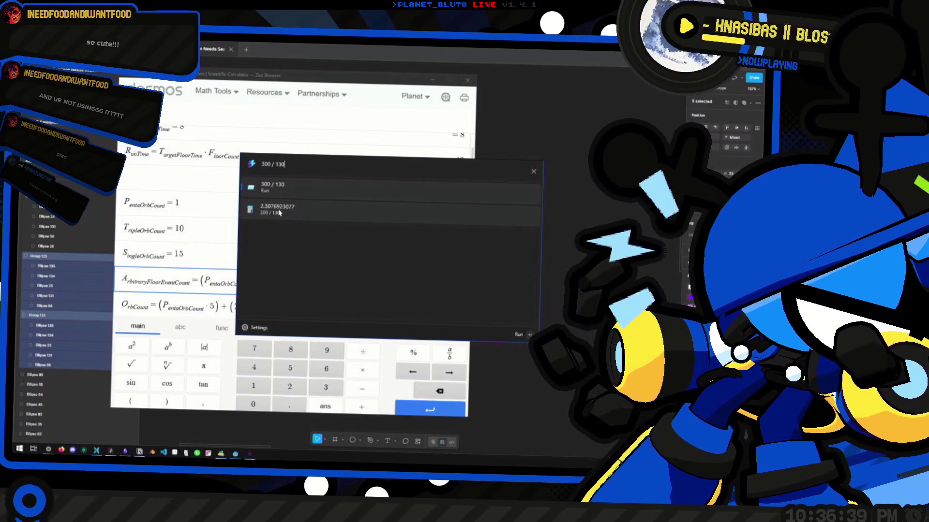
click(244, 205)
click(242, 203)
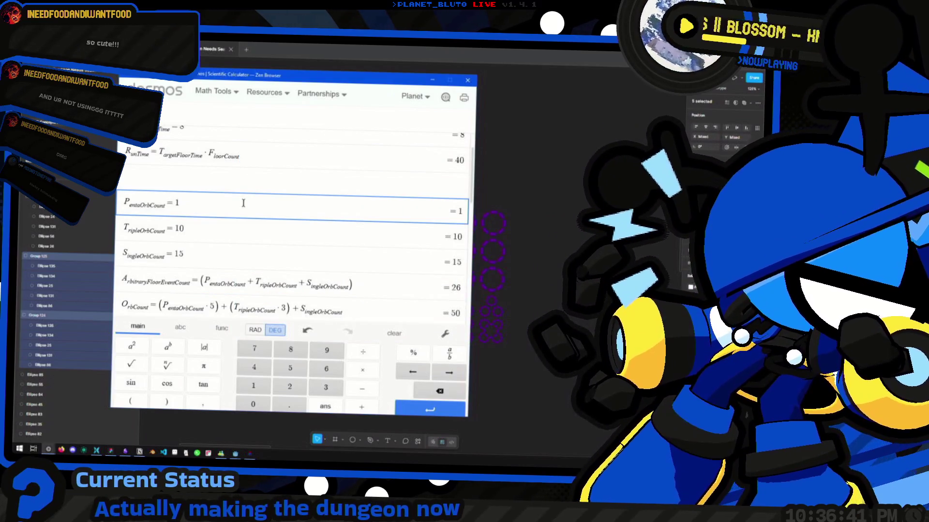
key(ctrl+a)
key(Up)
key(Up)
key(Up)
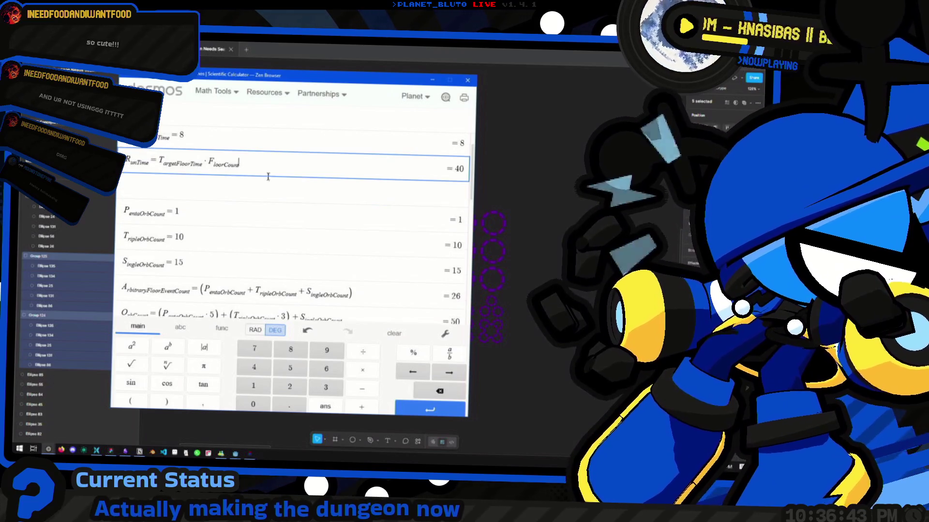
key(Up)
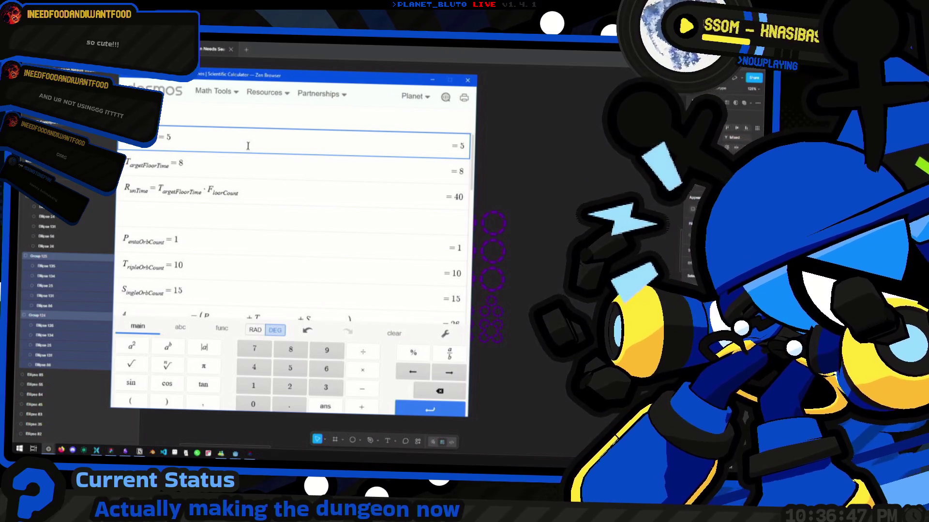
scroll(247, 146, down, 10)
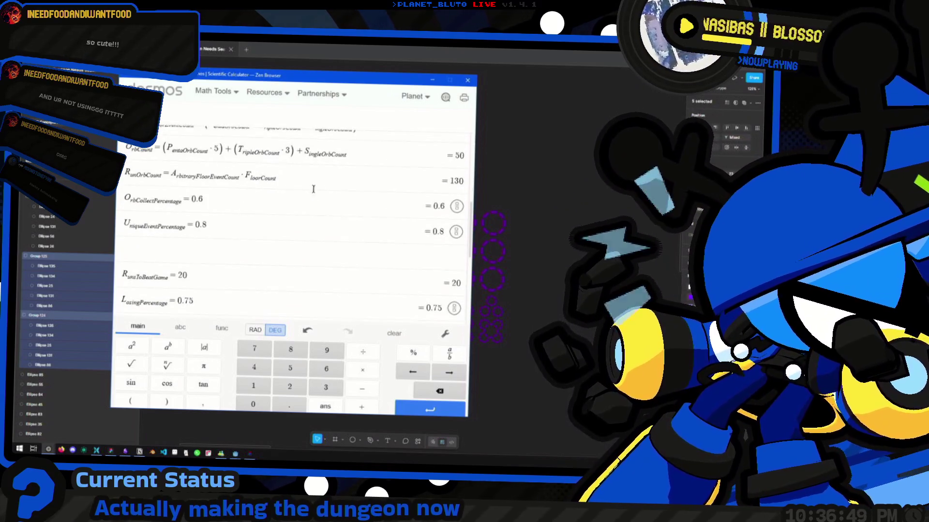
scroll(313, 189, down, 5)
drag(382, 229, 142, 228)
click(232, 186)
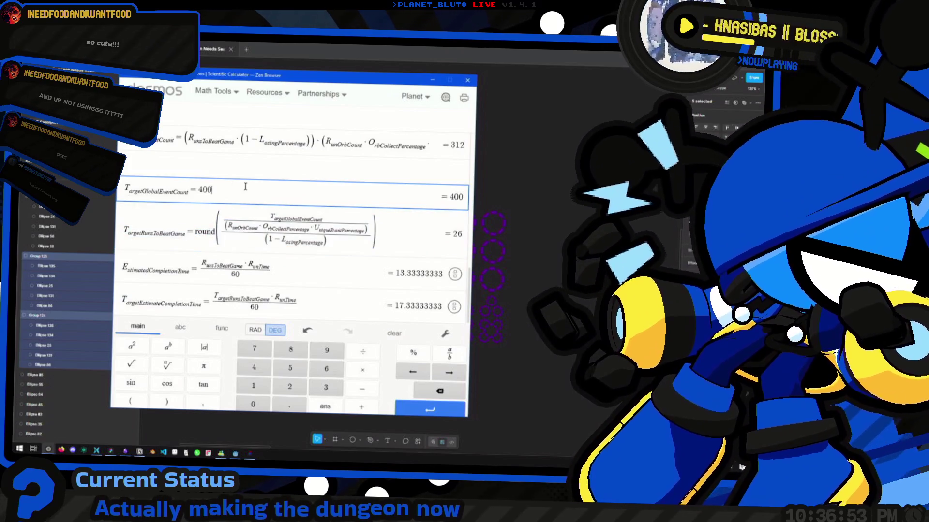
scroll(246, 188, up, 3)
scroll(248, 189, up, 5)
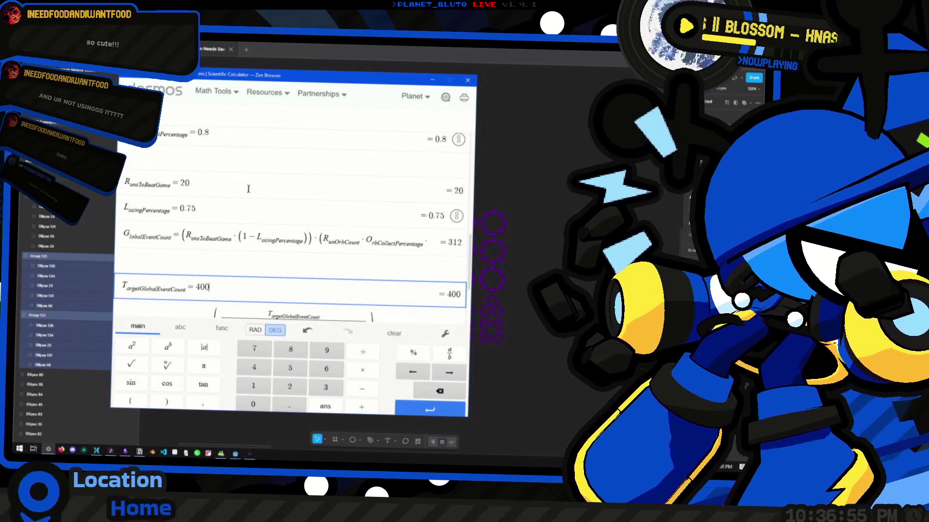
scroll(245, 184, down, 4)
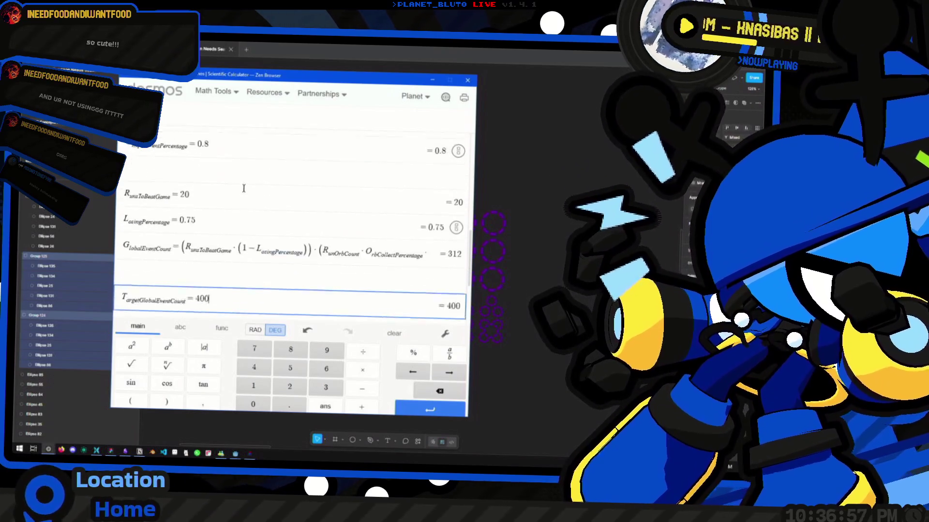
scroll(245, 191, up, 5)
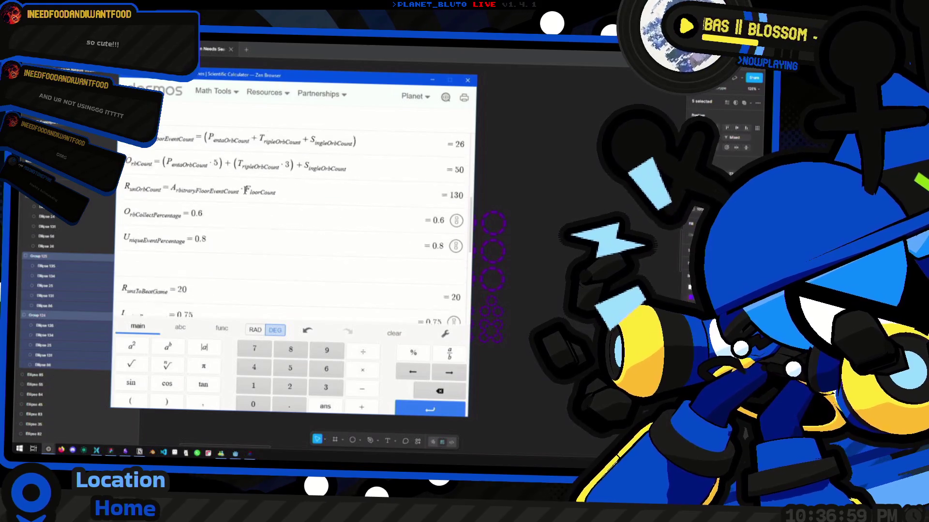
scroll(246, 193, down, 6)
scroll(284, 282, up, 2)
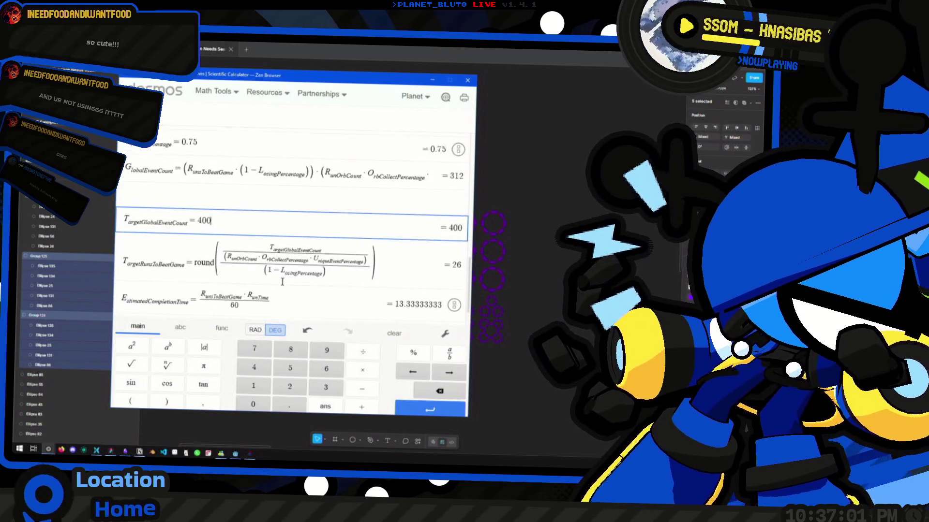
scroll(285, 275, down, 2)
click(288, 269)
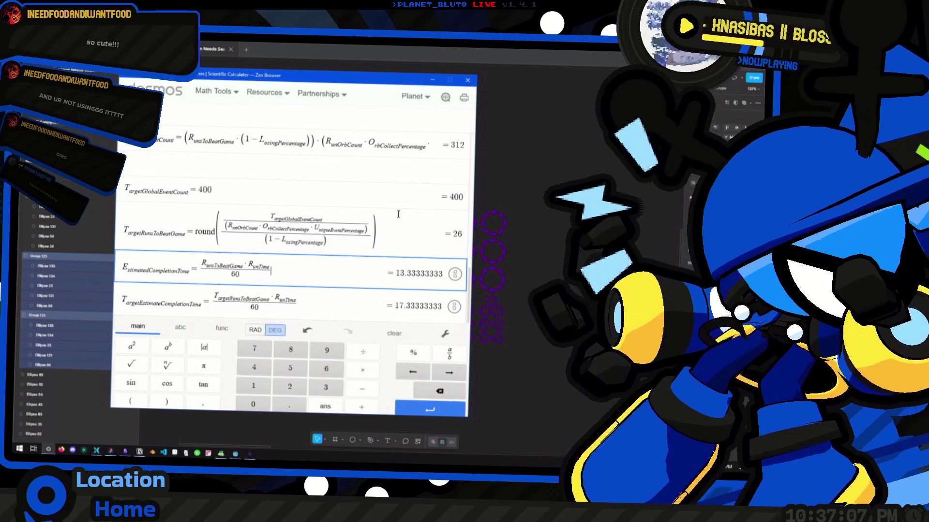
scroll(279, 297, up, 5)
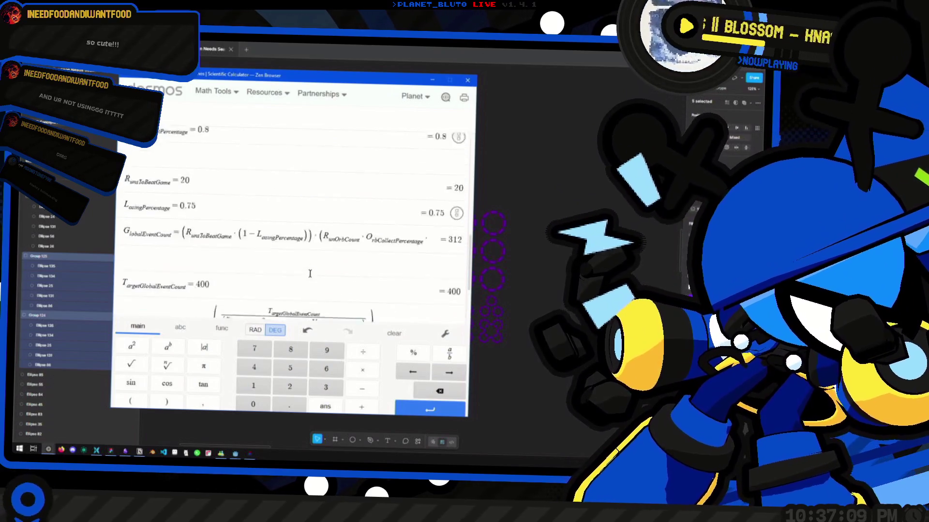
click(215, 239)
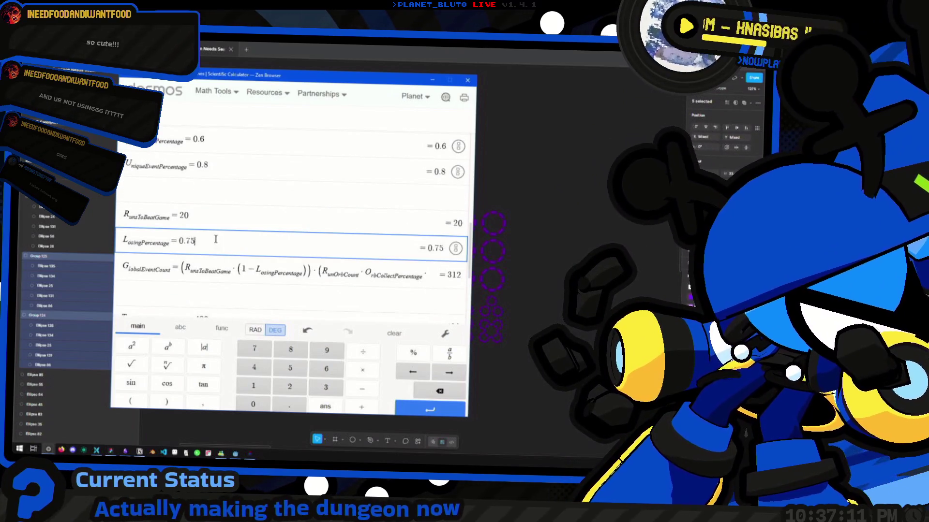
drag(216, 239, 116, 236)
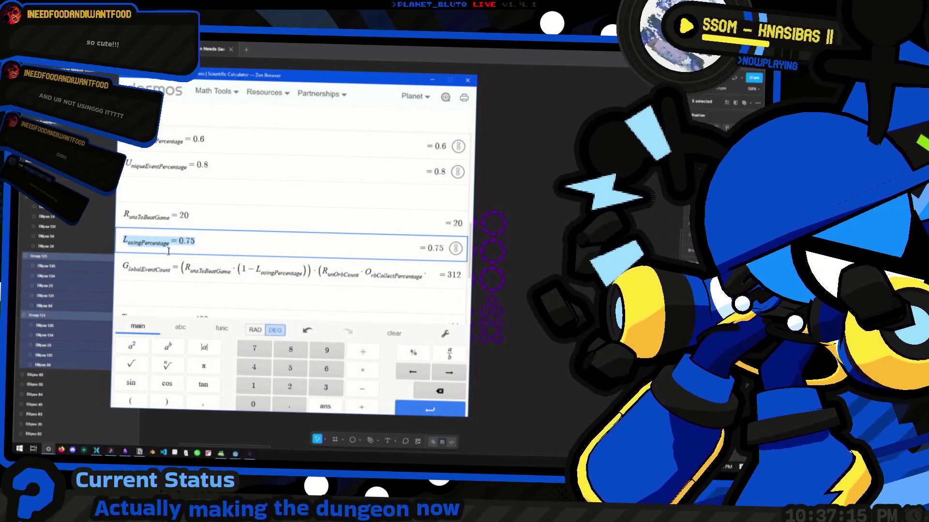
drag(214, 246, 121, 241)
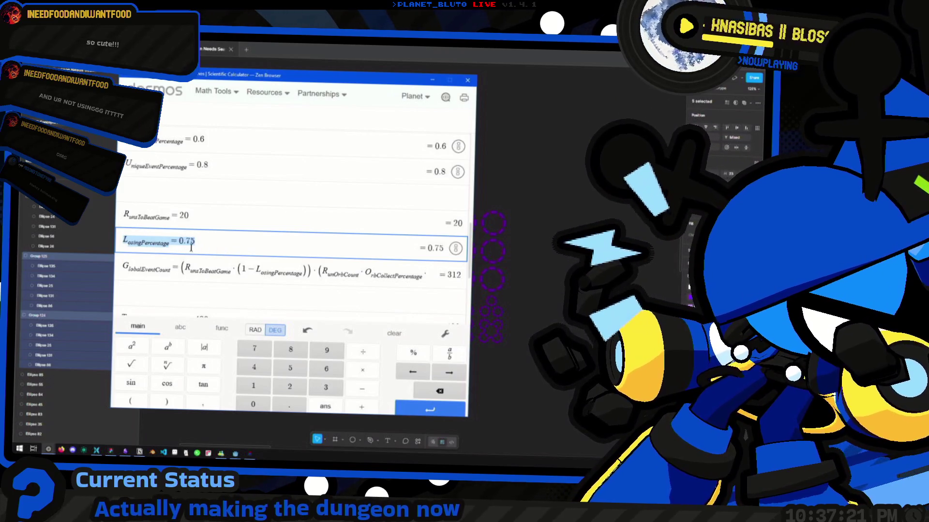
click(218, 245)
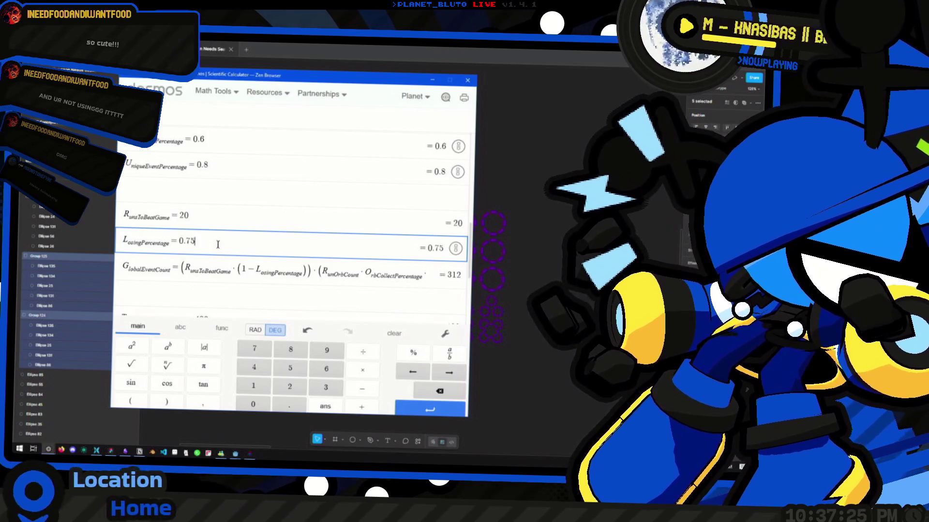
key(shift+Left)
key(shift+Left)
click(217, 245)
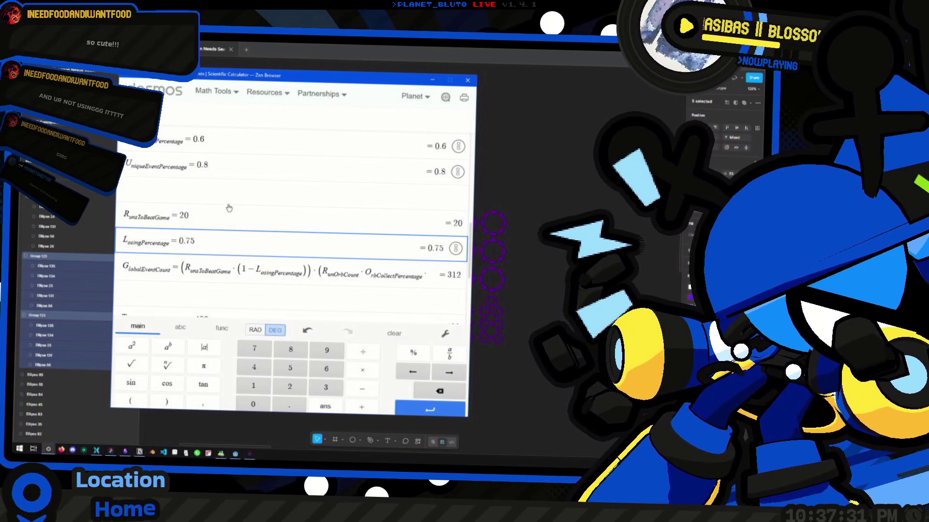
click(230, 223)
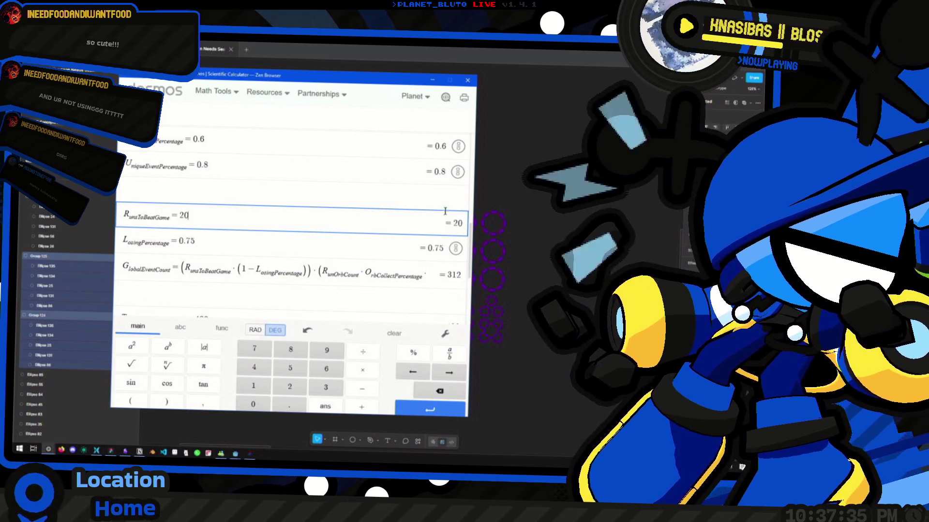
scroll(279, 236, up, 3)
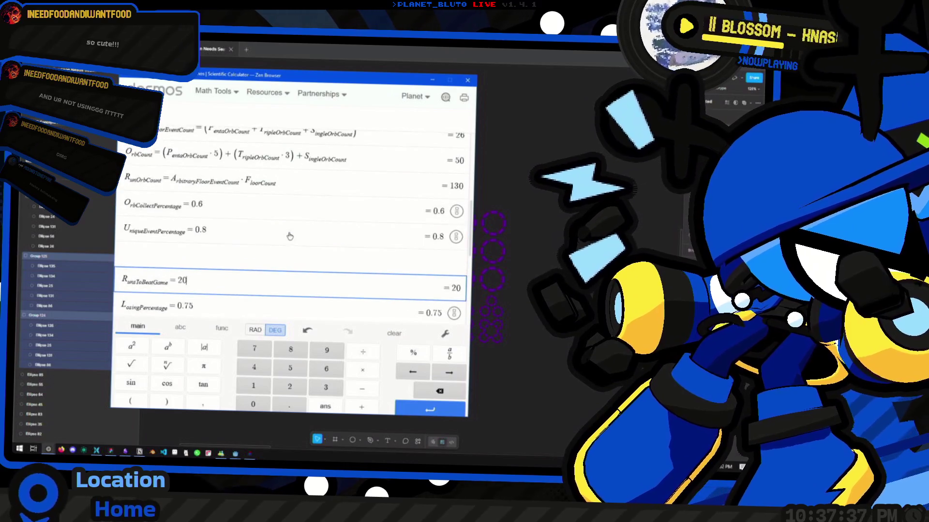
Review the GlobalEventCount formula, LosingPercentage 0.75 and RunsToBeatGame 20 rows.
scroll(279, 237, up, 2)
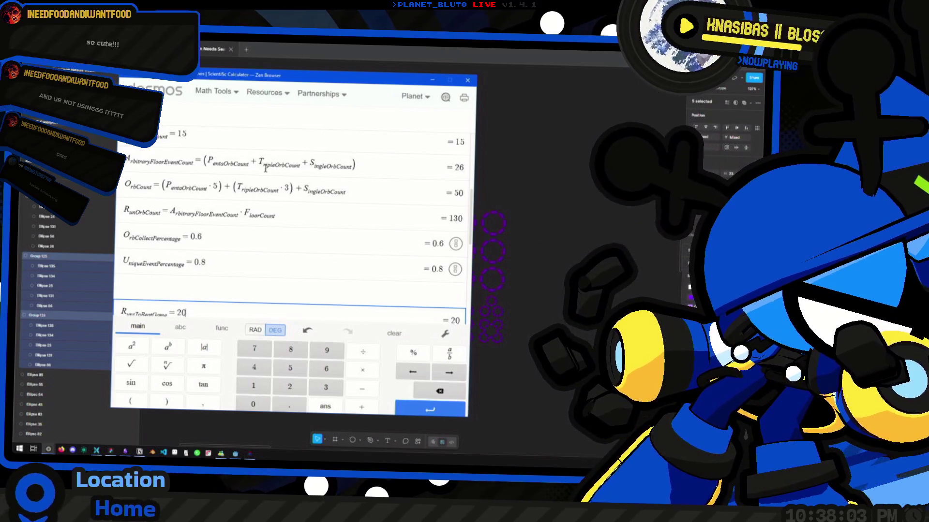
scroll(265, 168, up, 5)
scroll(248, 208, down, 10)
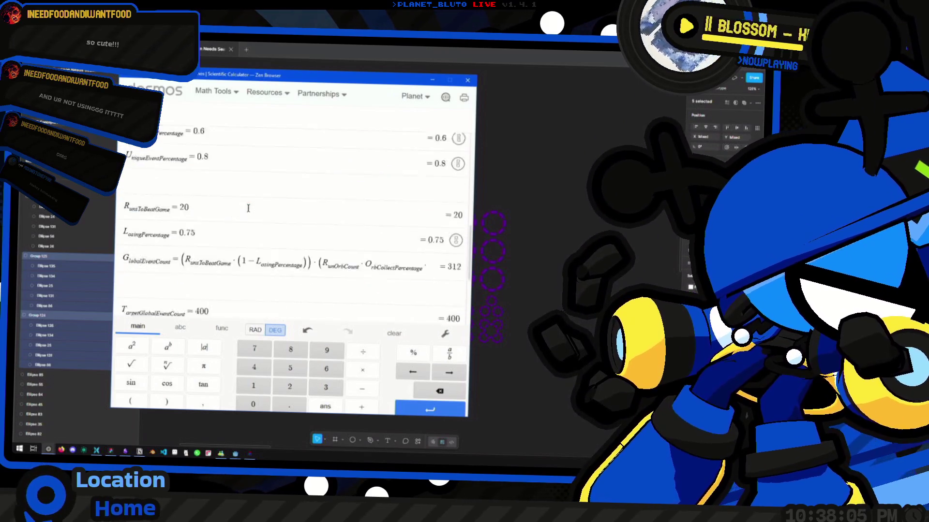
scroll(248, 208, down, 3)
scroll(249, 232, up, 3)
click(254, 266)
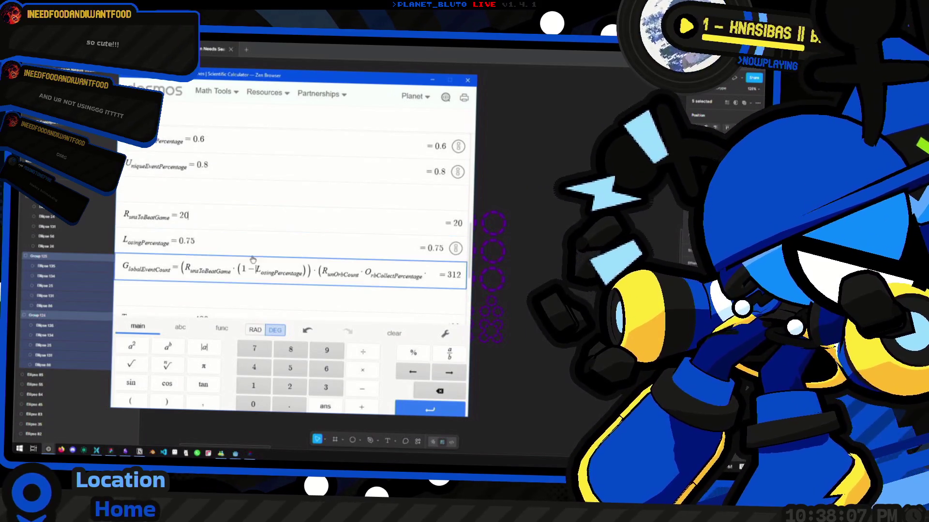
click(251, 244)
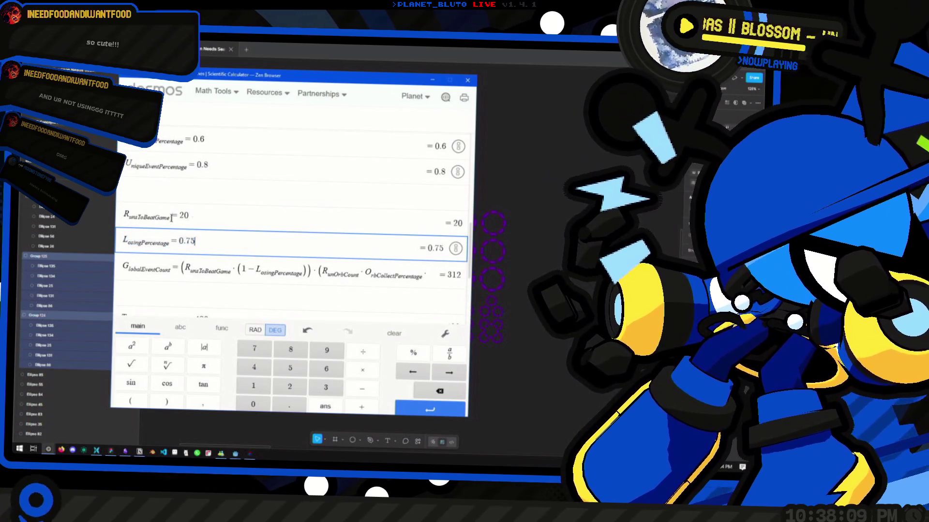
click(213, 217)
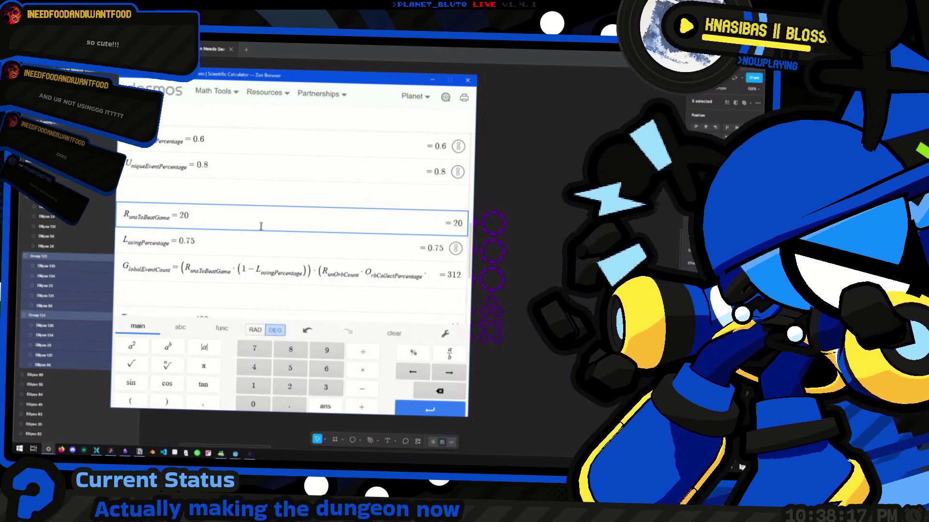
Select the LosingPercentage = 0.75 line, step up through the earlier orb formulas, then open the window switcher.
click(232, 236)
drag(247, 251, 119, 241)
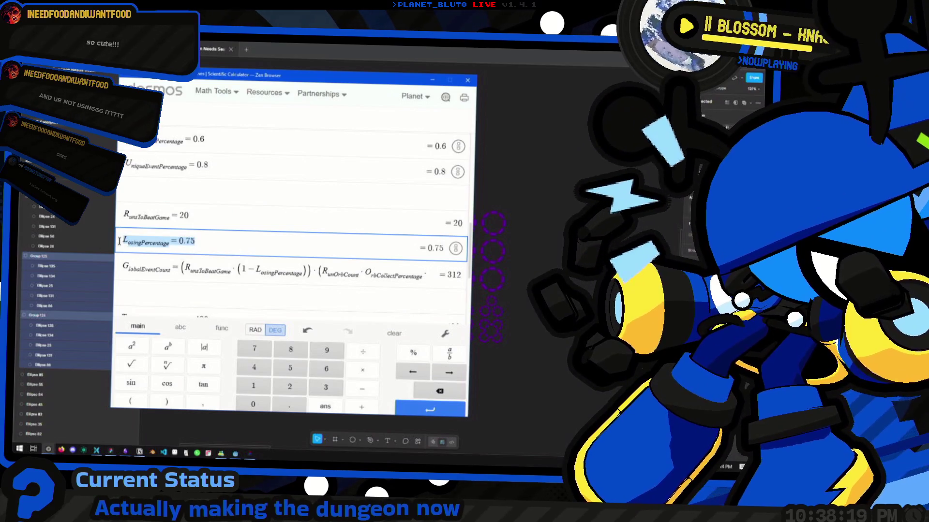
key(Up)
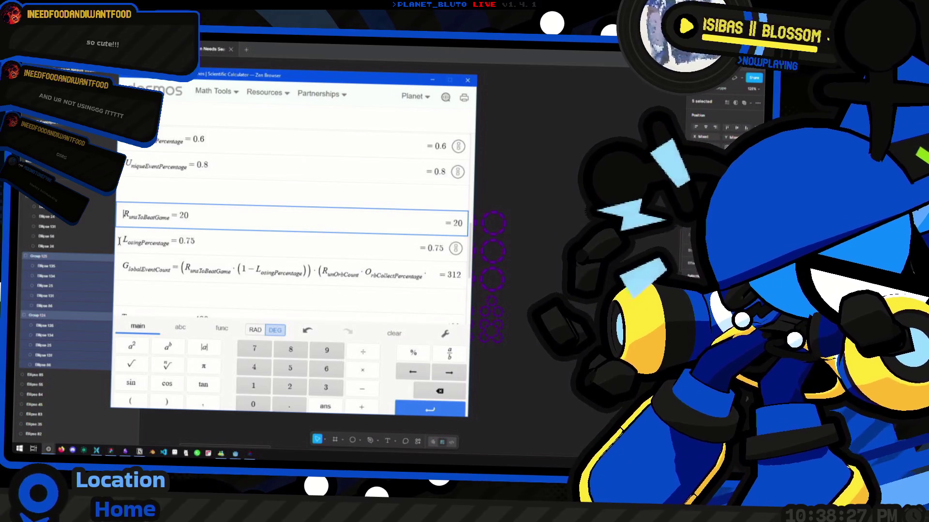
scroll(265, 216, up, 1)
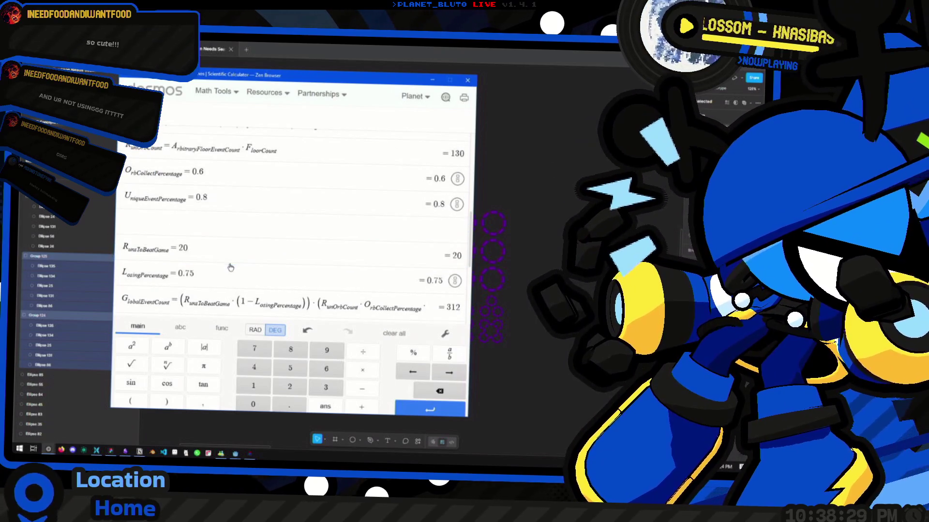
key(Up)
key(Up)
key(Up)
scroll(328, 247, up, 3)
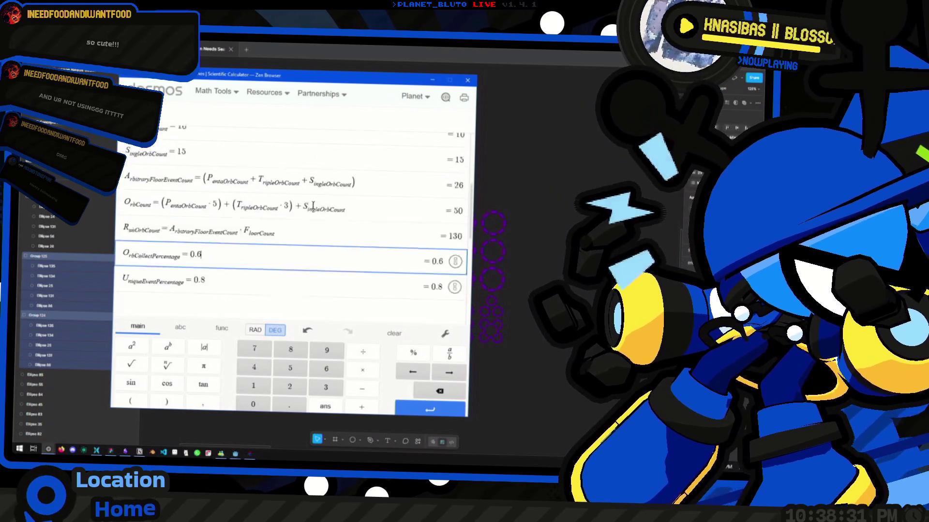
key(Up)
key(Up)
key(Up)
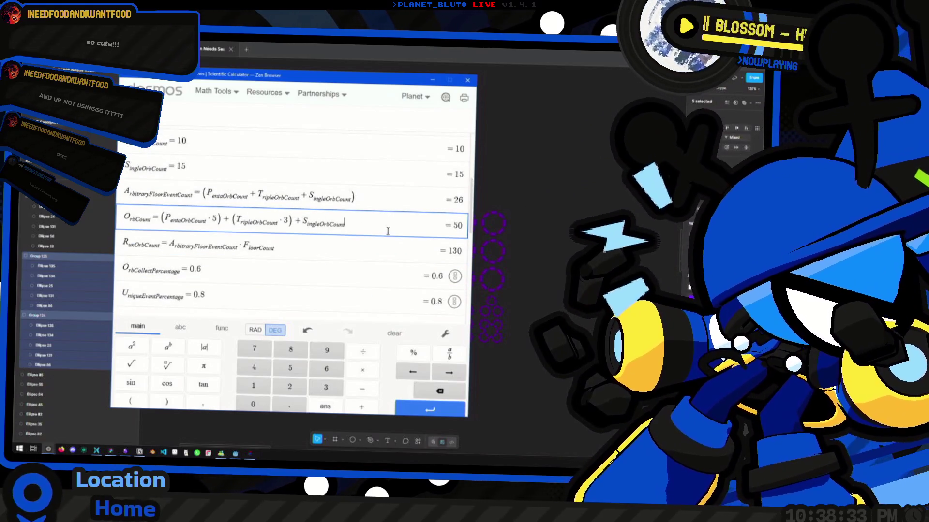
key(alt+Tab)
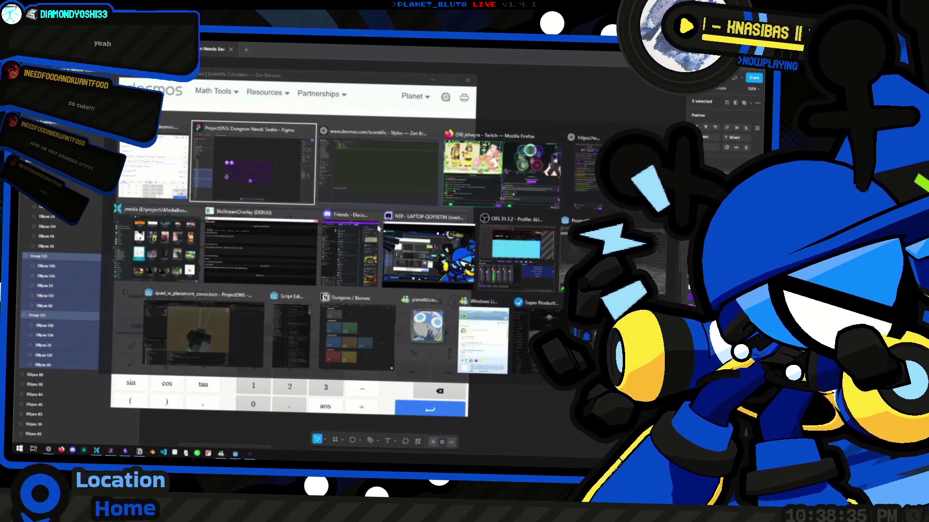
Force-quit the frozen BluStreamOverlay window with 'Close the program' and return to Desmos.
click(261, 250)
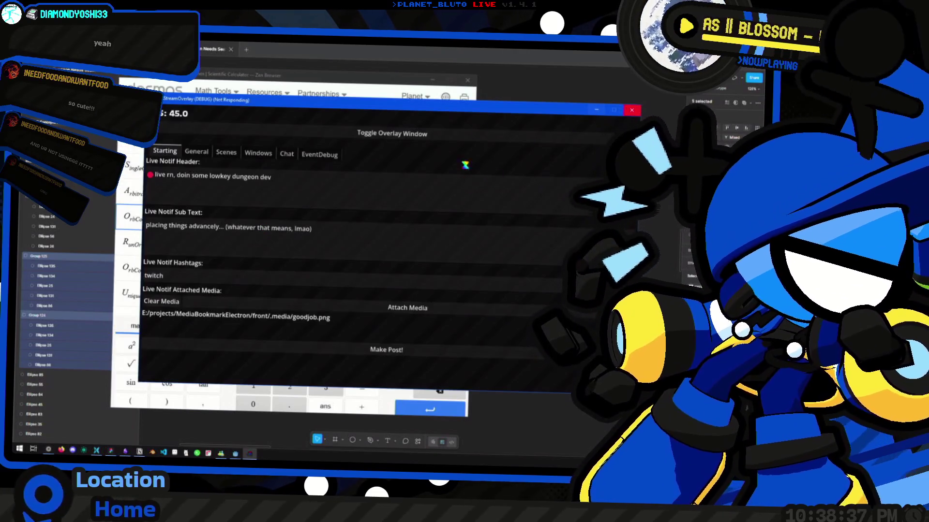
click(583, 124)
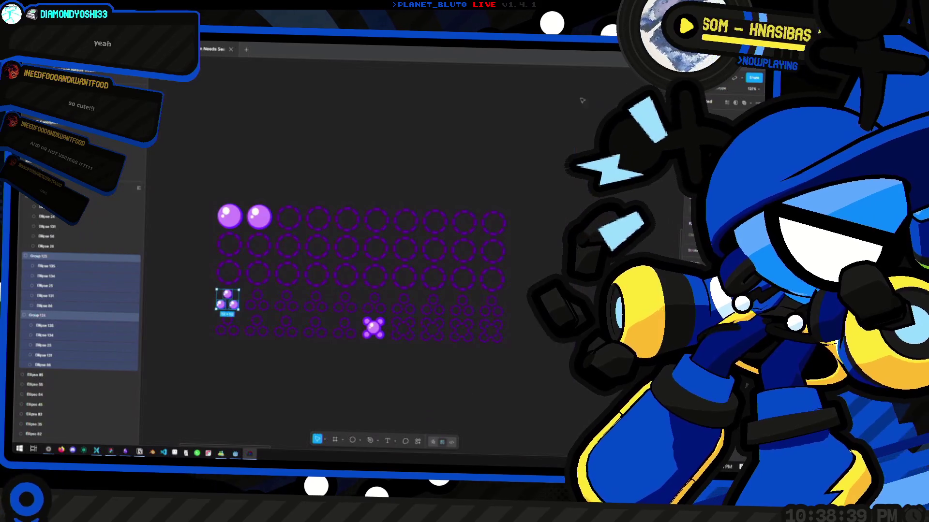
key(alt+Tab)
key(alt+Tab)
key(alt+Tab)
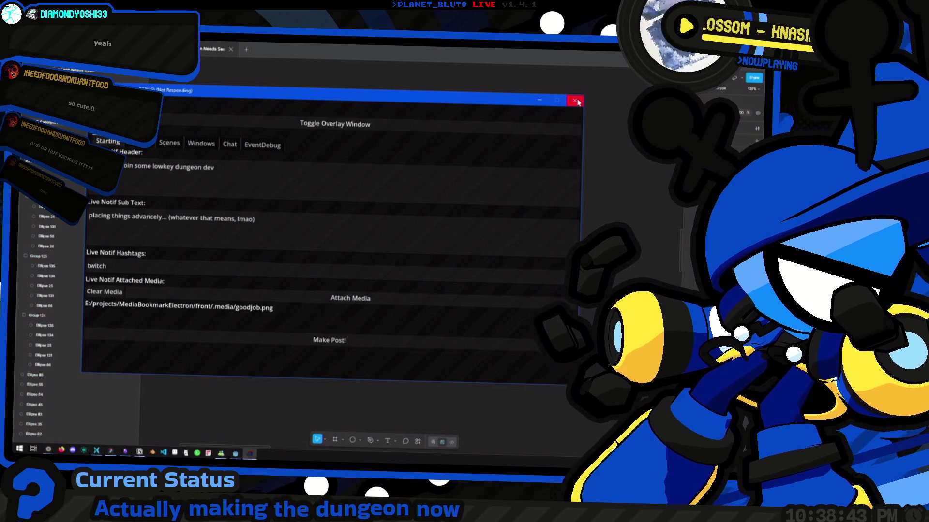
click(574, 101)
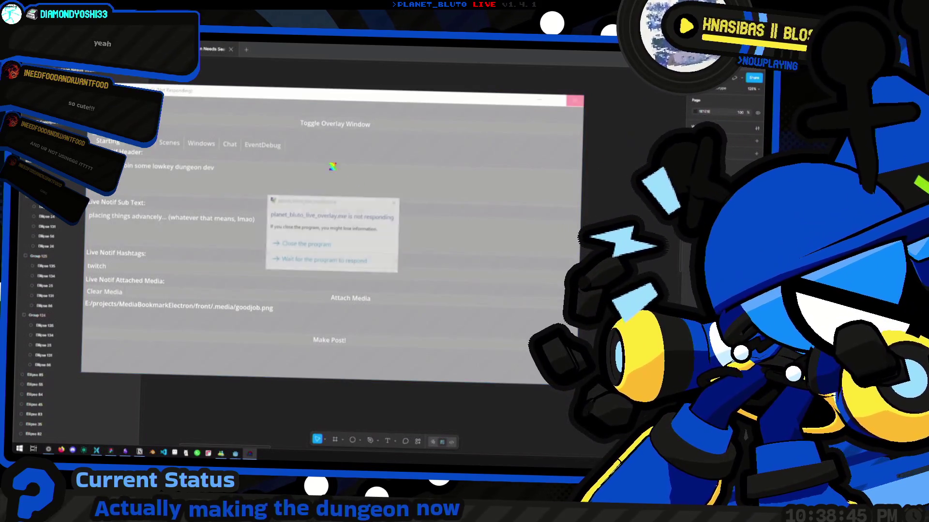
click(337, 247)
key(alt+Tab)
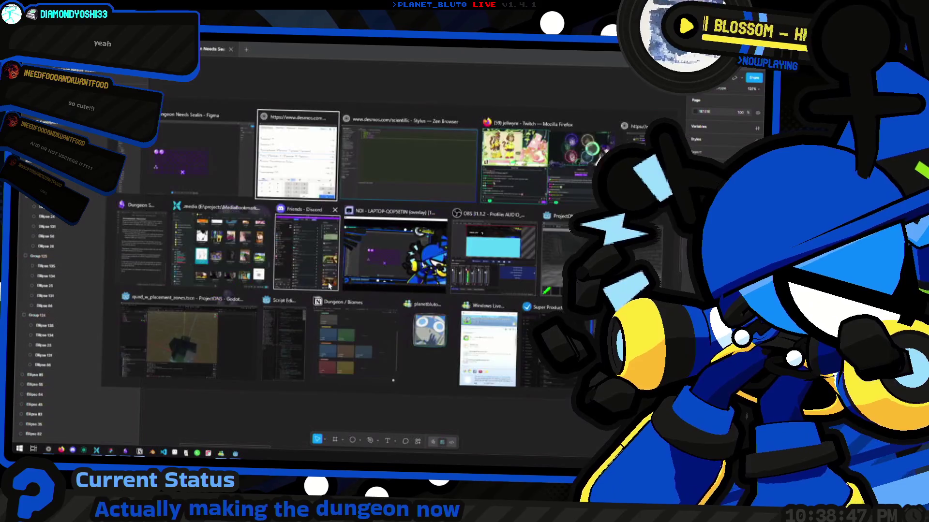
scroll(382, 220, down, 2)
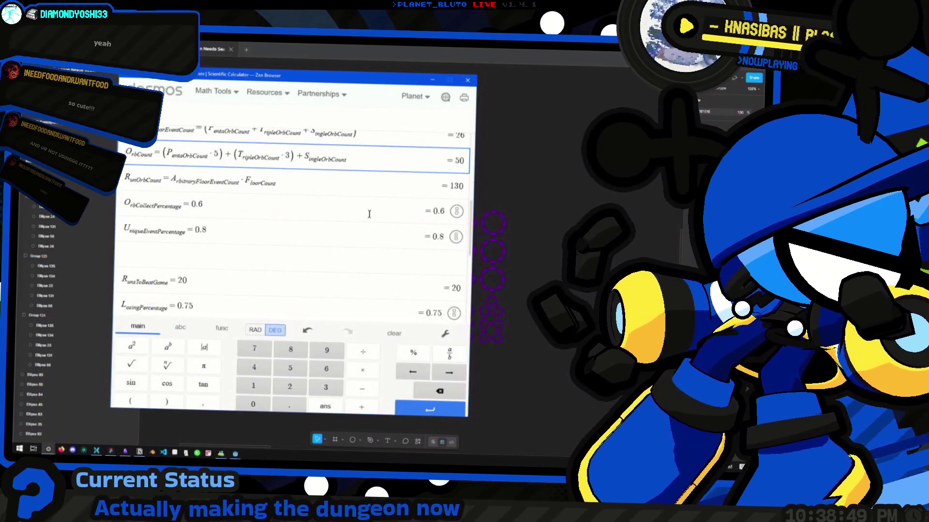
scroll(354, 248, up, 3)
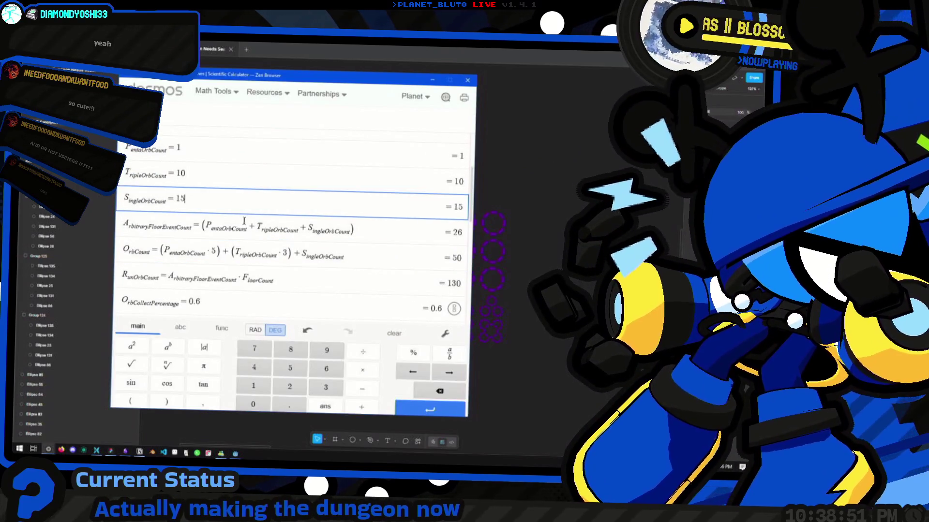
scroll(324, 243, down, 3)
scroll(324, 242, down, 3)
scroll(323, 243, up, 2)
click(238, 247)
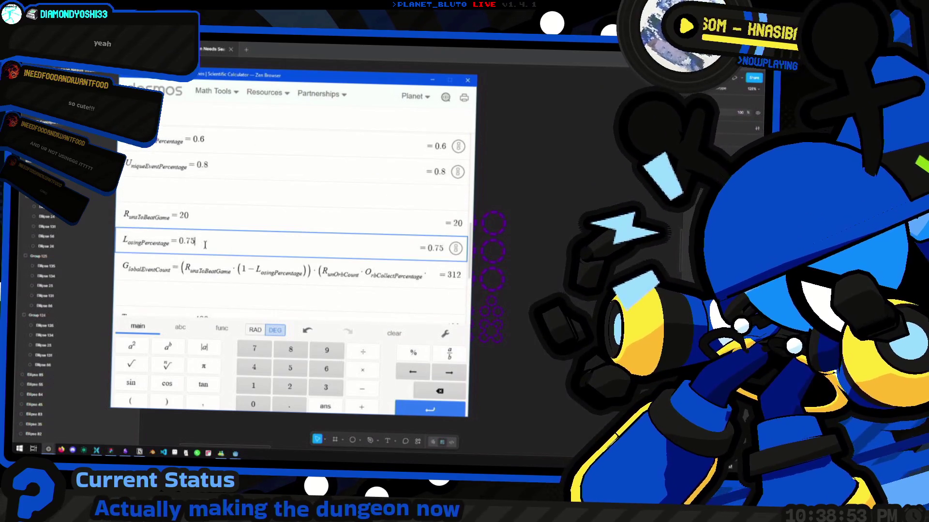
drag(203, 245, 126, 242)
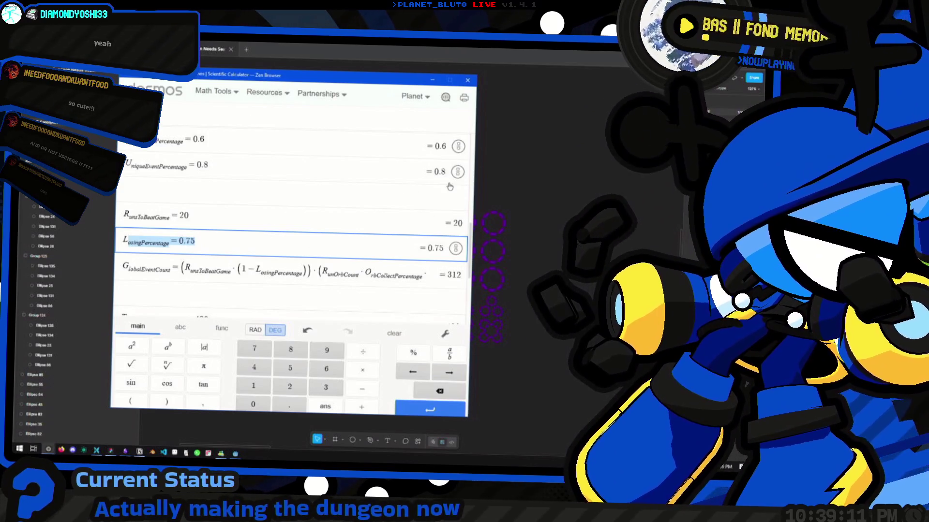
click(209, 222)
drag(209, 221, 100, 217)
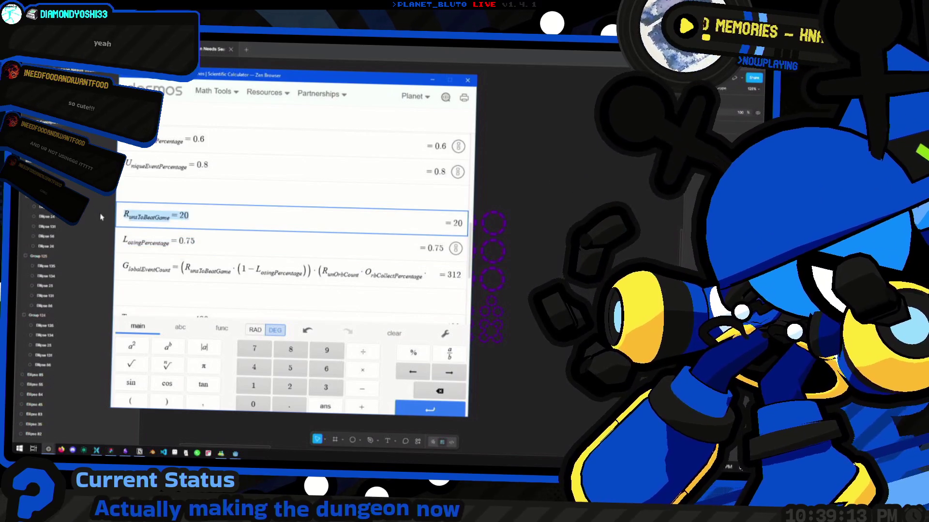
scroll(293, 222, down, 1)
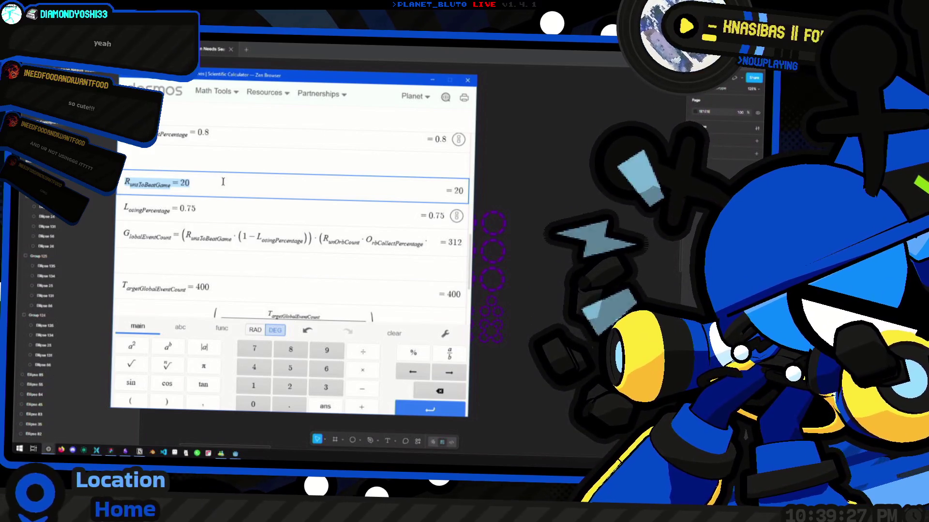
Compute 20 × 40 = 800 and (20 × 40) / 60 = 13.3333333333 in PowerToys Run, then dismiss it.
key(super+alt+space)
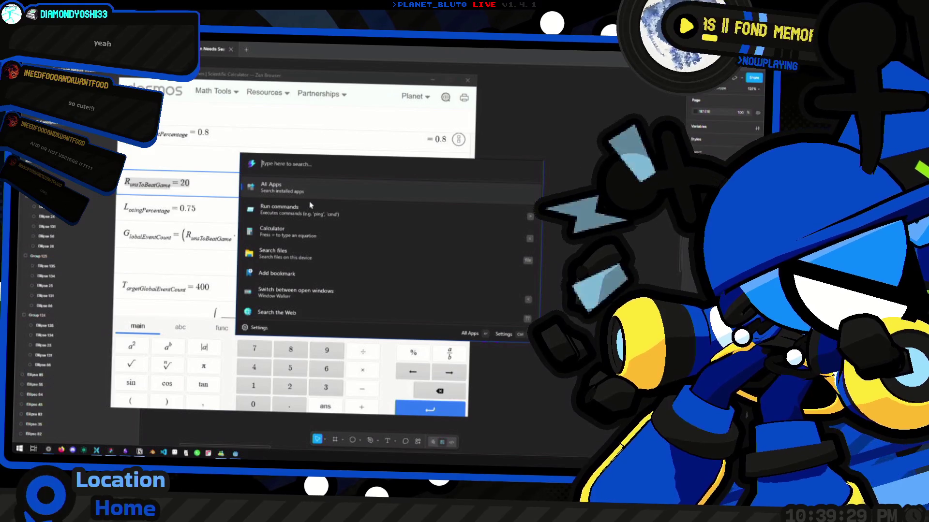
text(20 * 40)
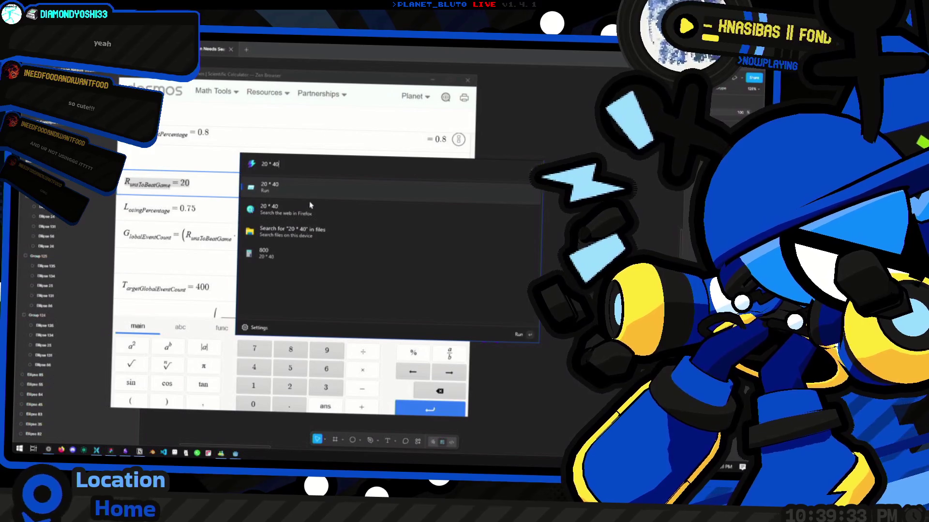
key(Home)
text(()
key(End)
text() / 60)
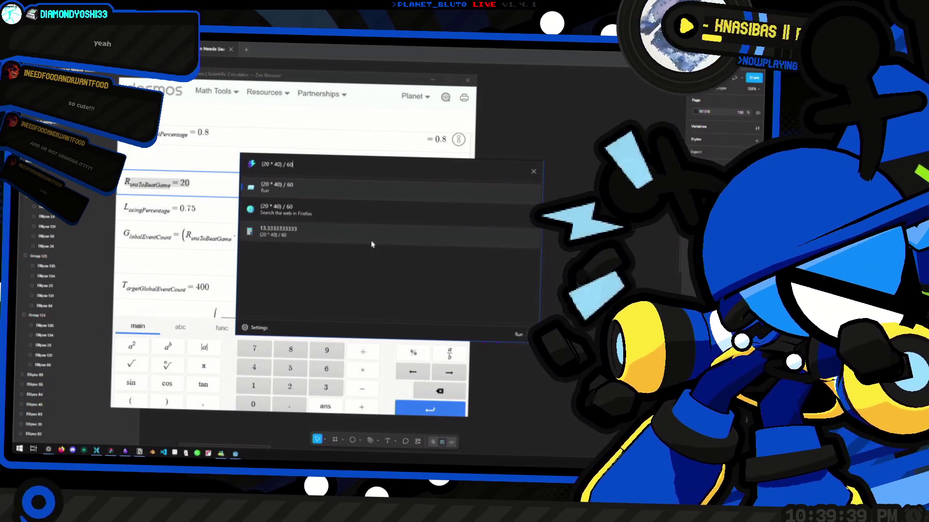
key(ctrl+a)
key(BackSpace)
key(Escape)
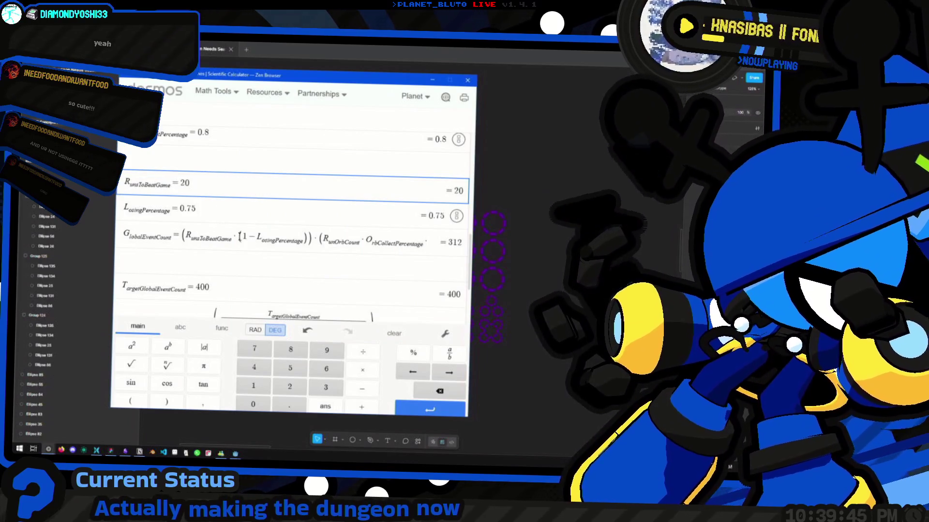
Paste RunsToBeatGame·(1−LosingPercentage) into a scratch row and confirm it evaluates to 5.
scroll(223, 226, down, 1)
double_click(187, 176)
key(Right)
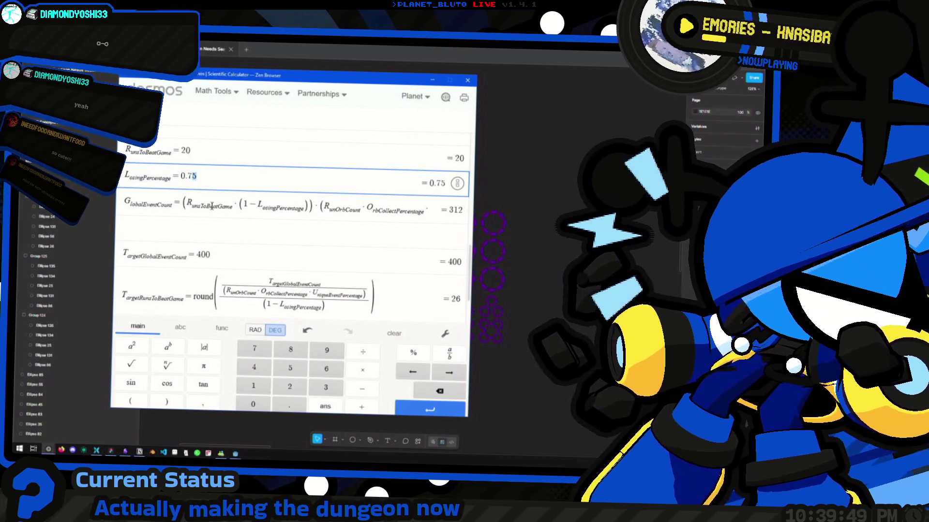
drag(312, 213, 236, 204)
key(ctrl+c)
click(204, 228)
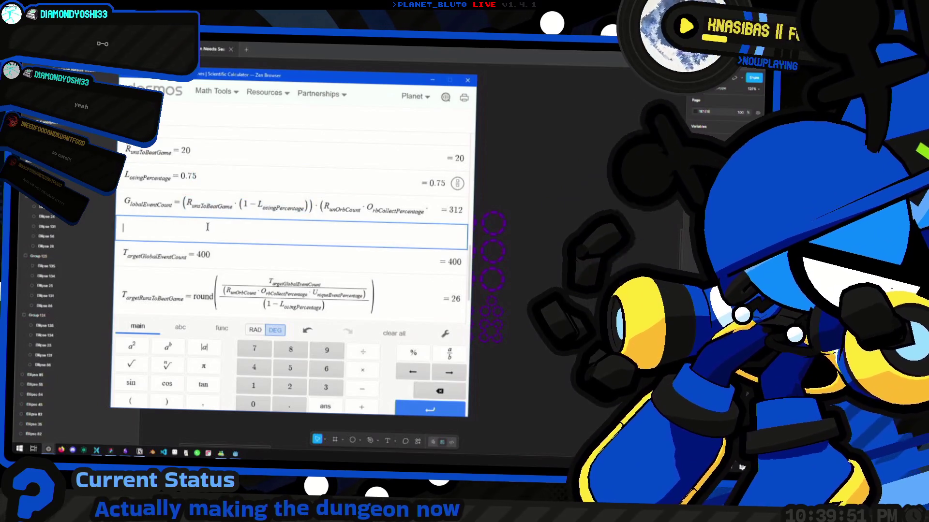
key(ctrl+v)
click(460, 237)
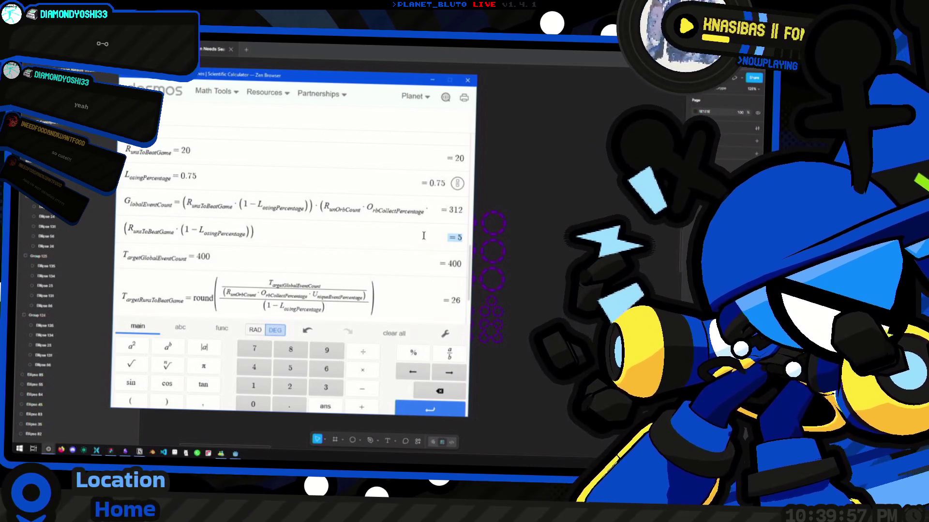
Delete the scratch '= 5' row and look over GlobalEventCount's orb-collection part.
click(354, 237)
key(ctrl+a)
key(BackSpace)
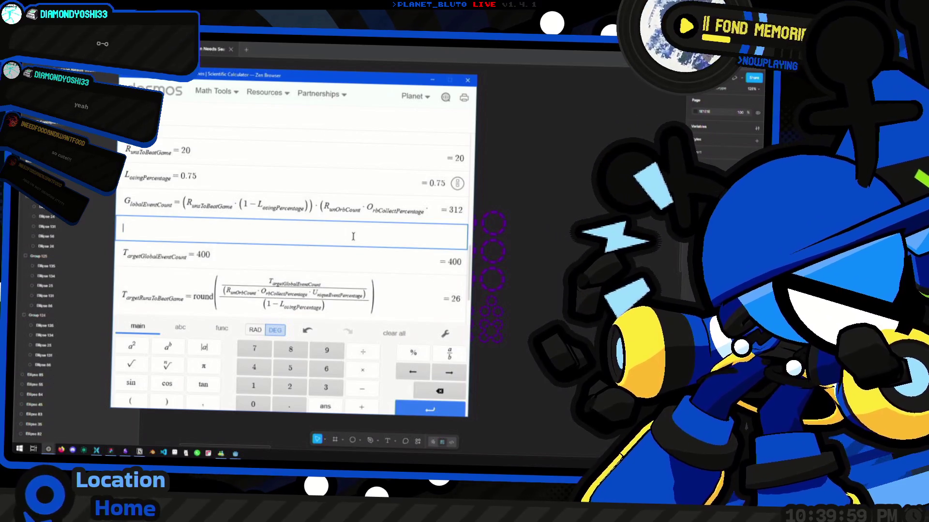
key(BackSpace)
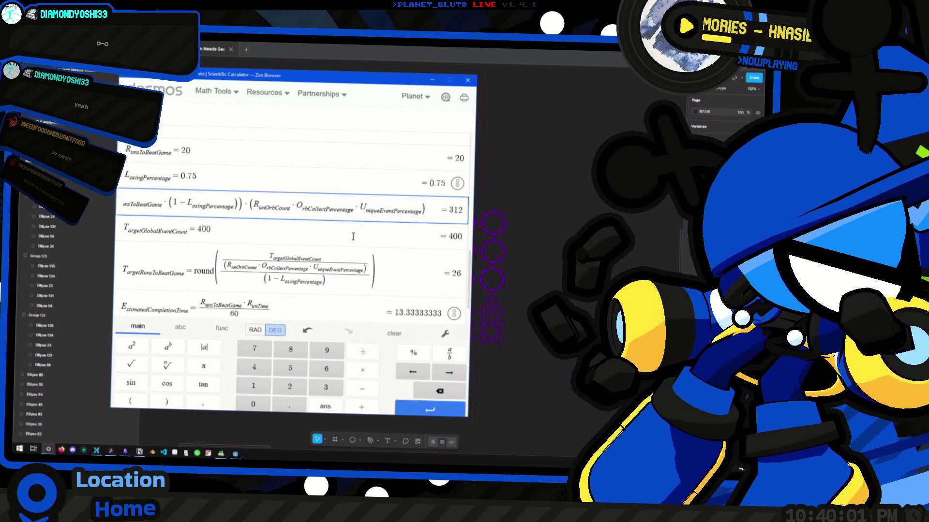
key(Home)
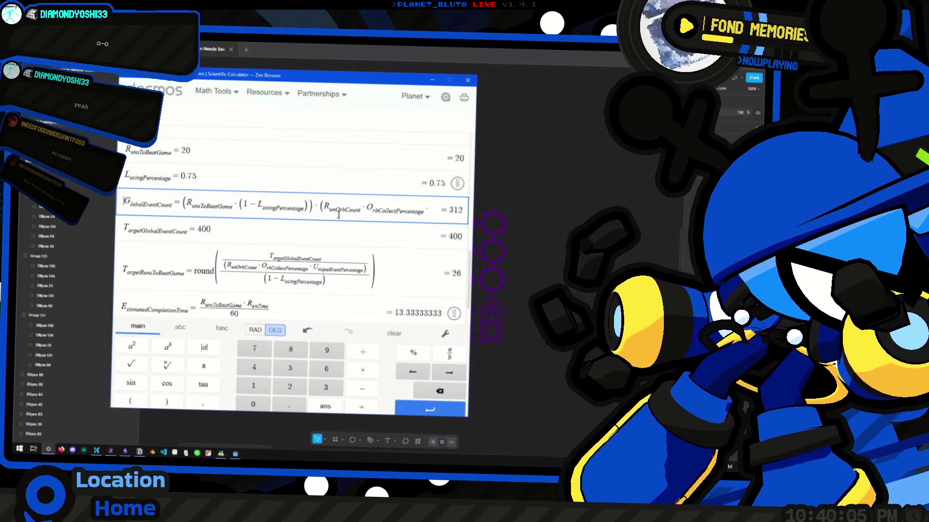
drag(318, 210, 434, 226)
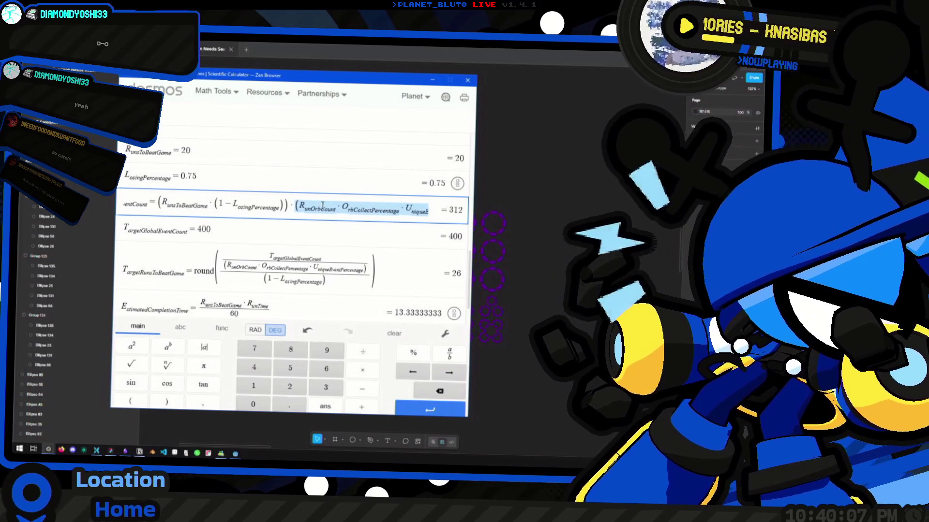
scroll(291, 229, up, 5)
scroll(291, 229, down, 3)
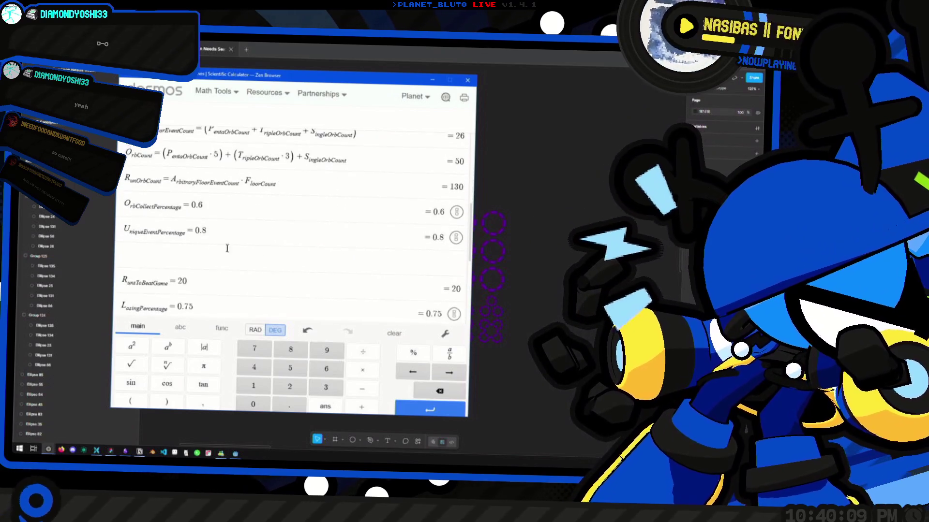
click(249, 233)
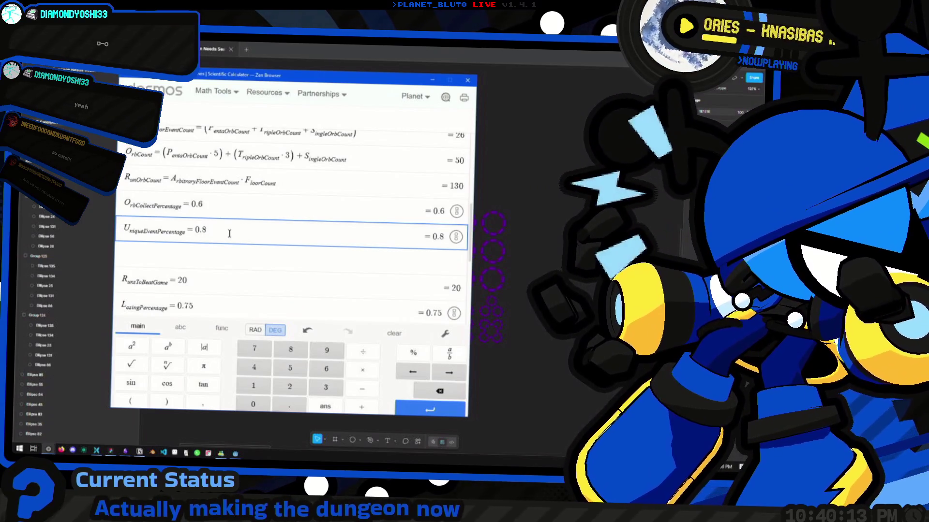
scroll(224, 233, down, 7)
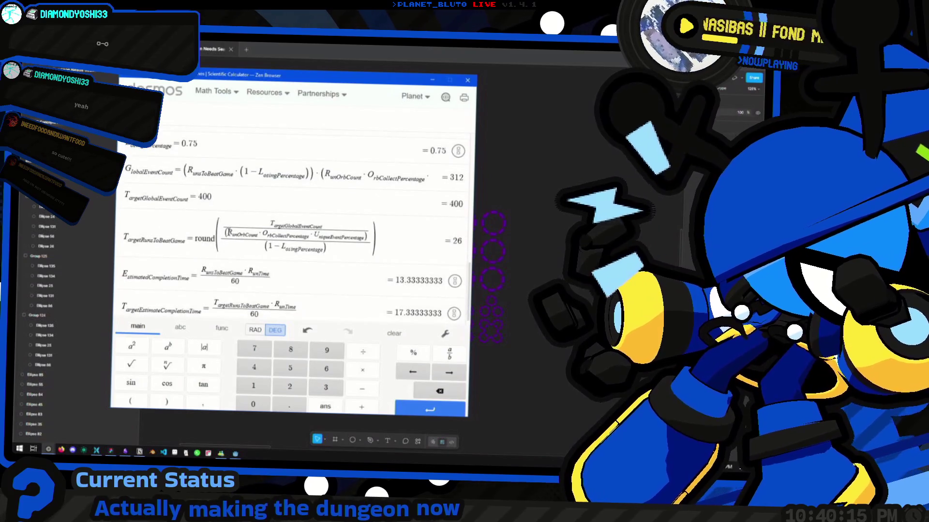
click(323, 175)
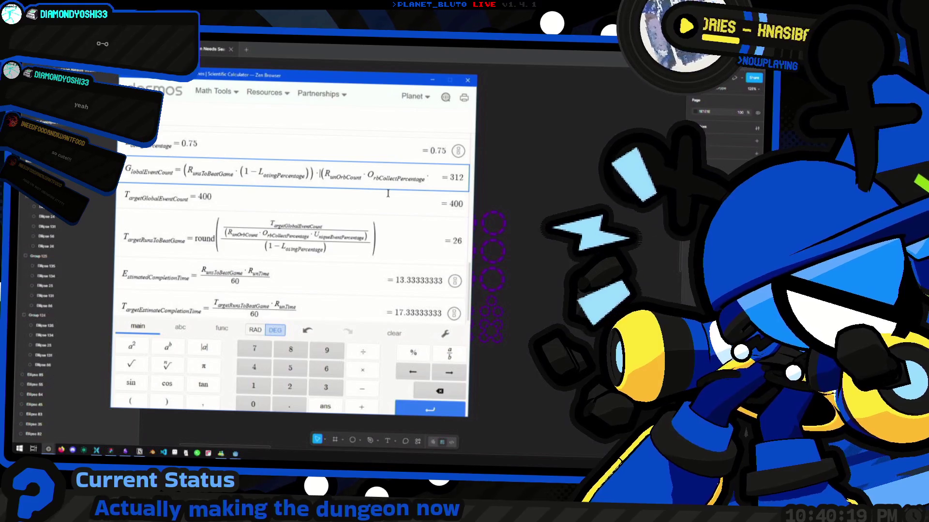
key(shift+End)
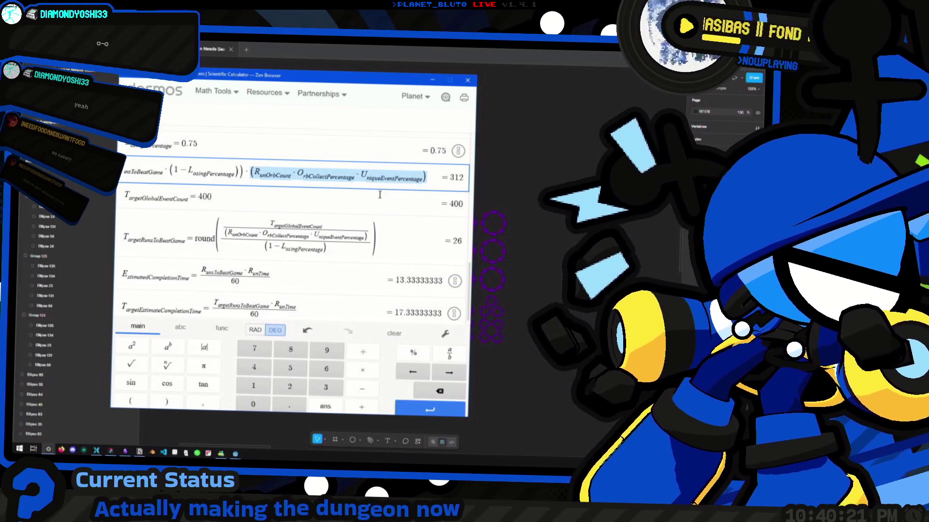
scroll(380, 195, up, 7)
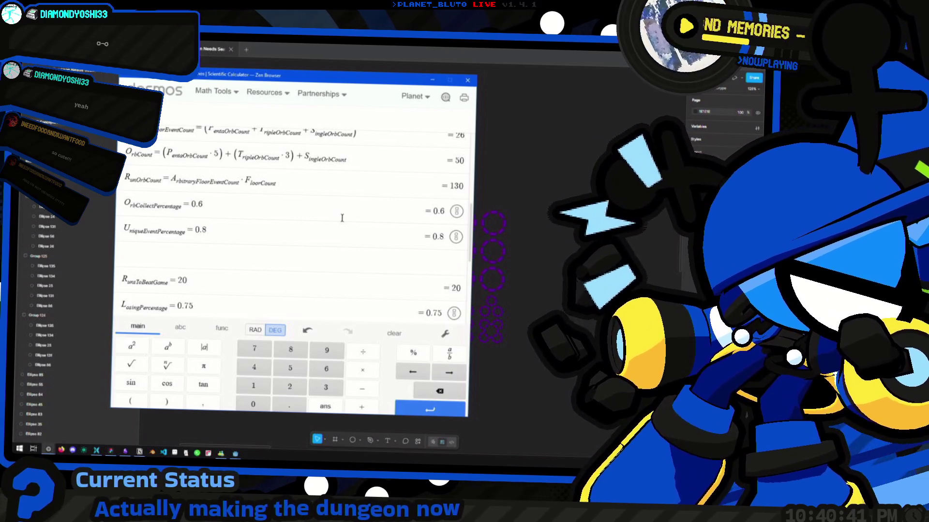
click(230, 233)
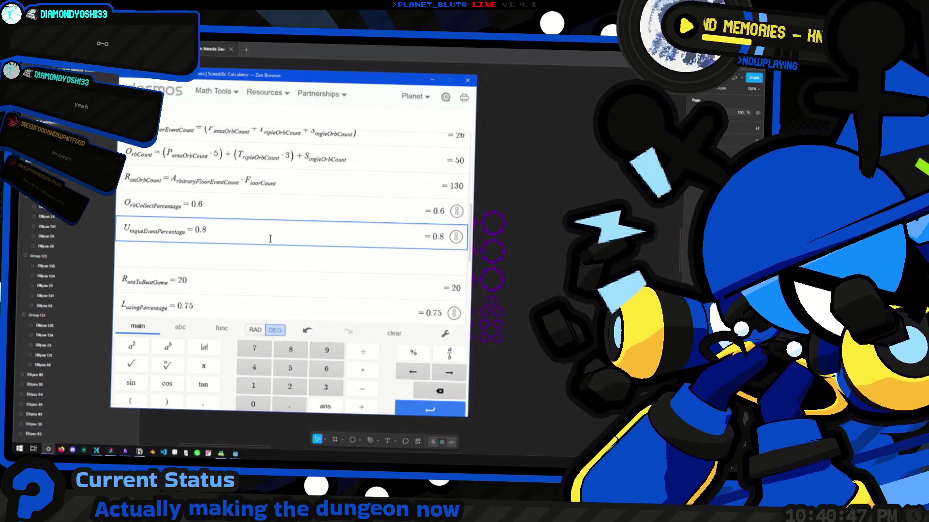
scroll(270, 240, down, 5)
scroll(292, 255, up, 6)
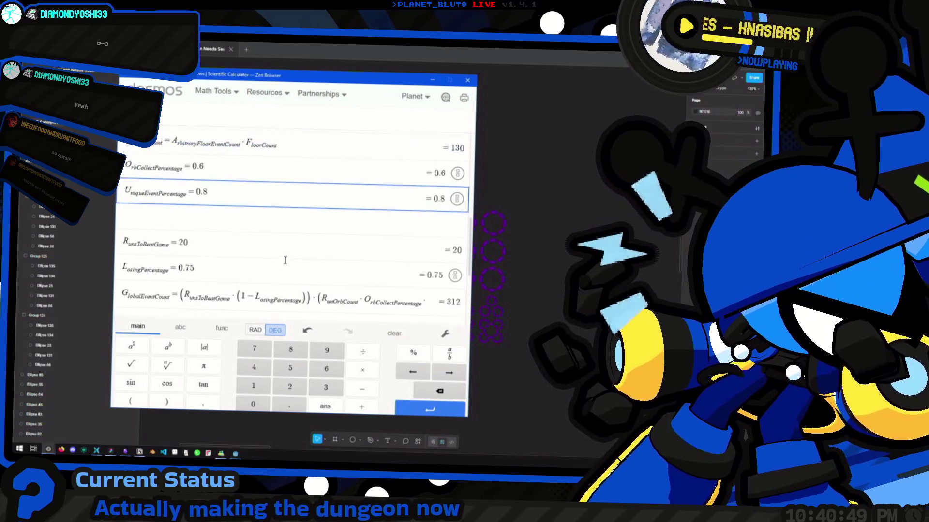
scroll(302, 249, down, 5)
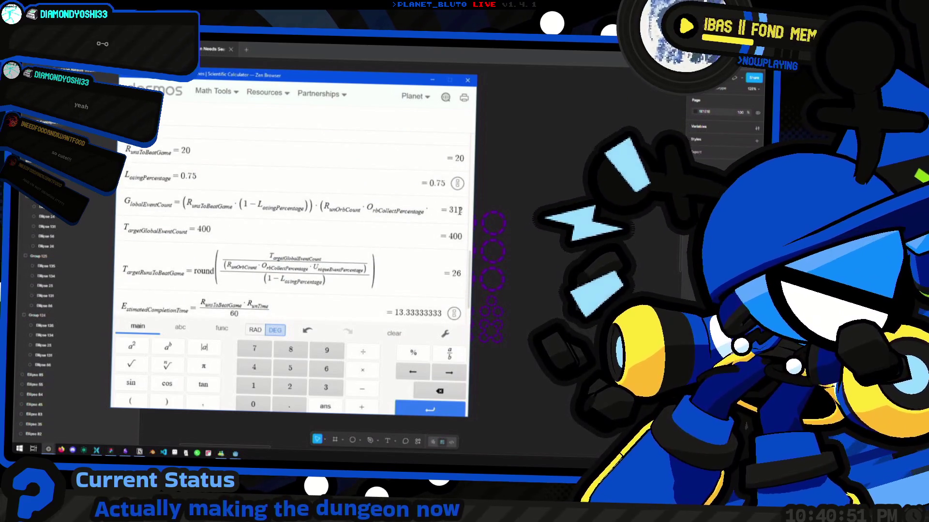
click(451, 209)
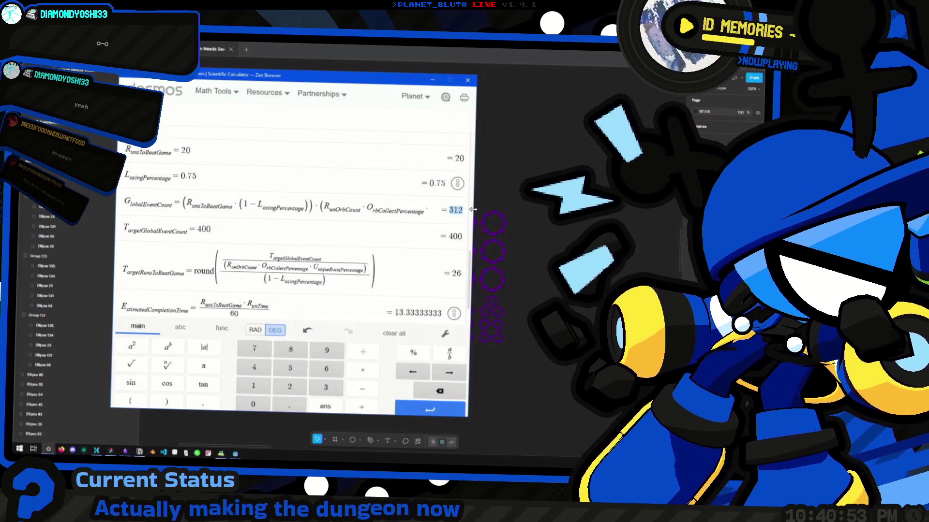
scroll(253, 275, up, 3)
scroll(252, 276, down, 1)
click(252, 275)
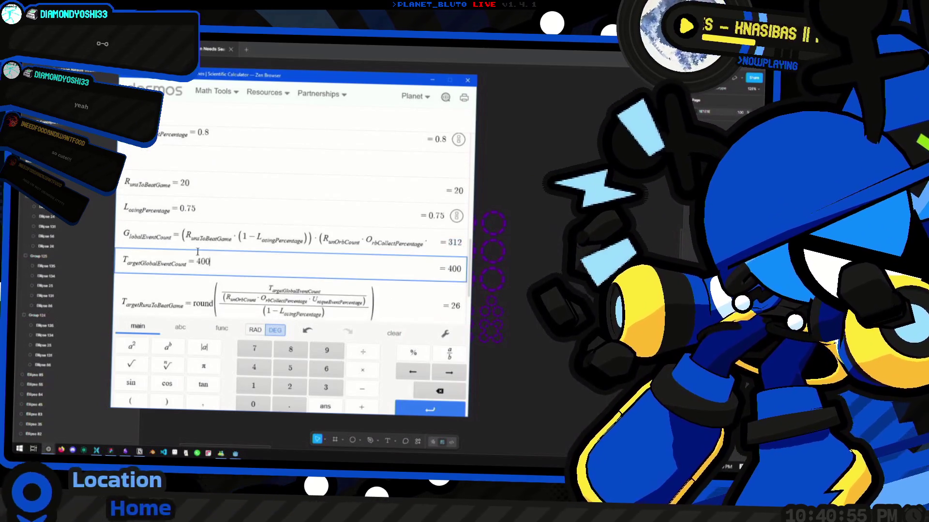
double_click(203, 262)
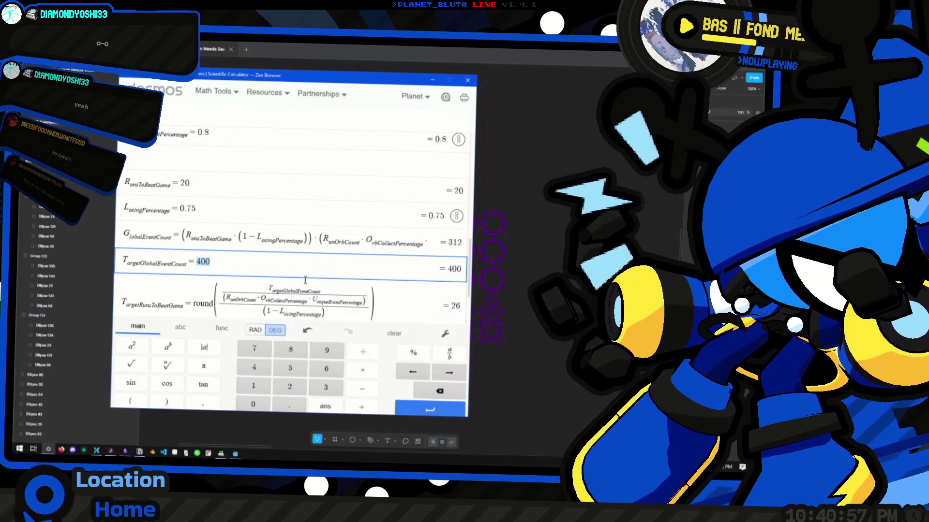
scroll(304, 278, down, 3)
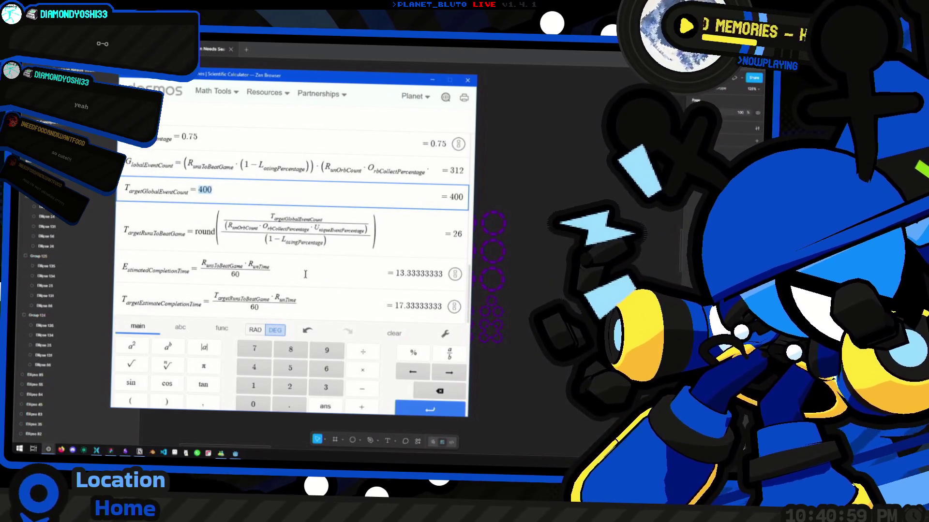
scroll(305, 274, up, 5)
click(256, 272)
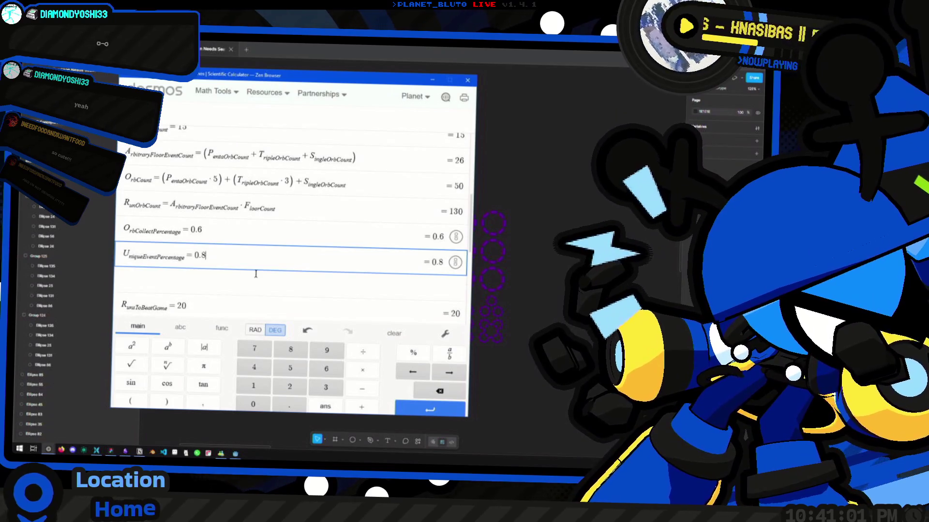
scroll(256, 274, down, 5)
scroll(260, 272, up, 3)
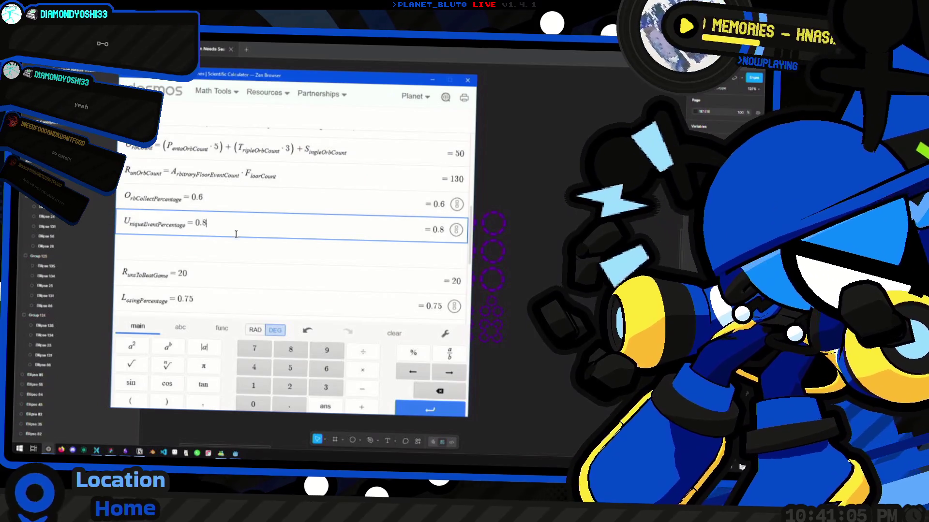
scroll(267, 274, up, 2)
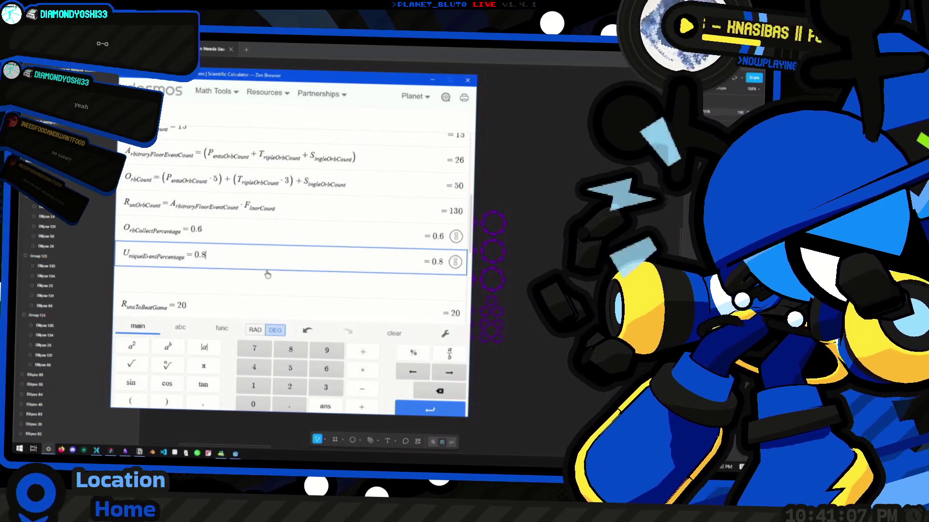
double_click(157, 232)
click(157, 234)
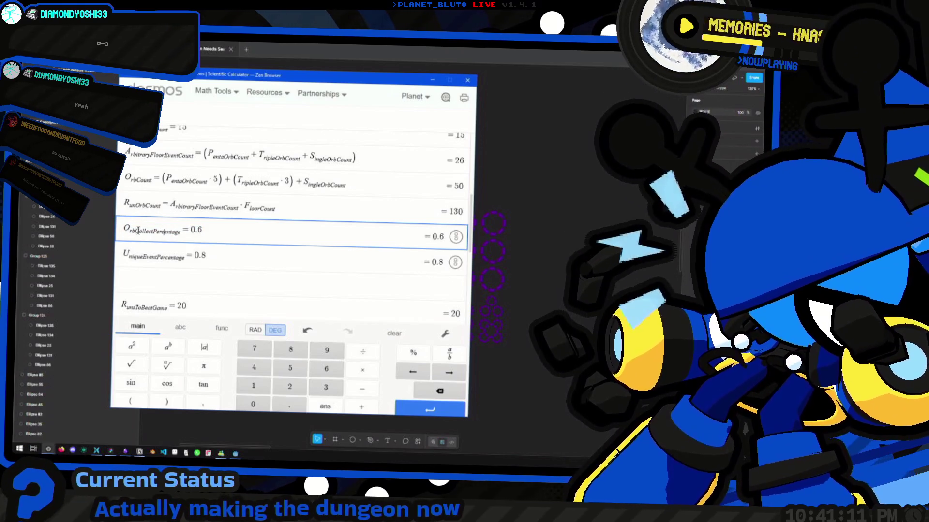
drag(184, 229, 130, 228)
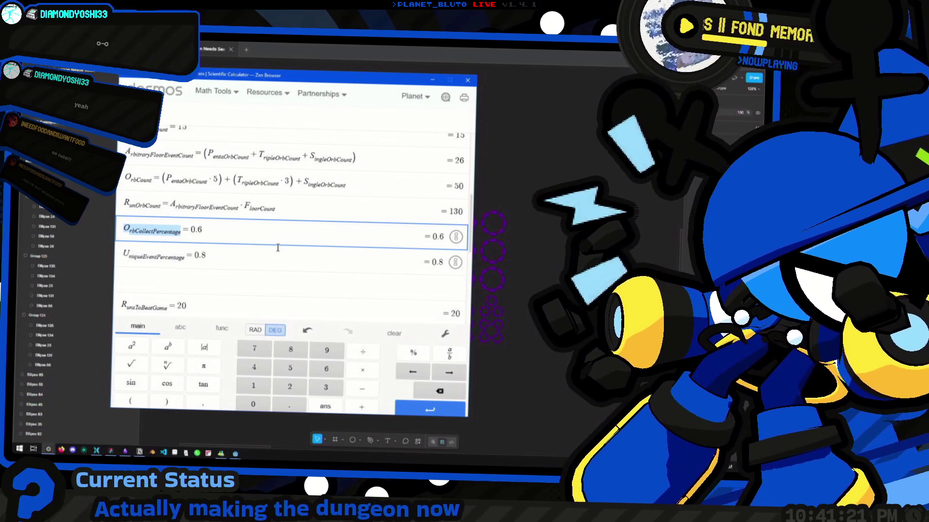
scroll(278, 248, up, 2)
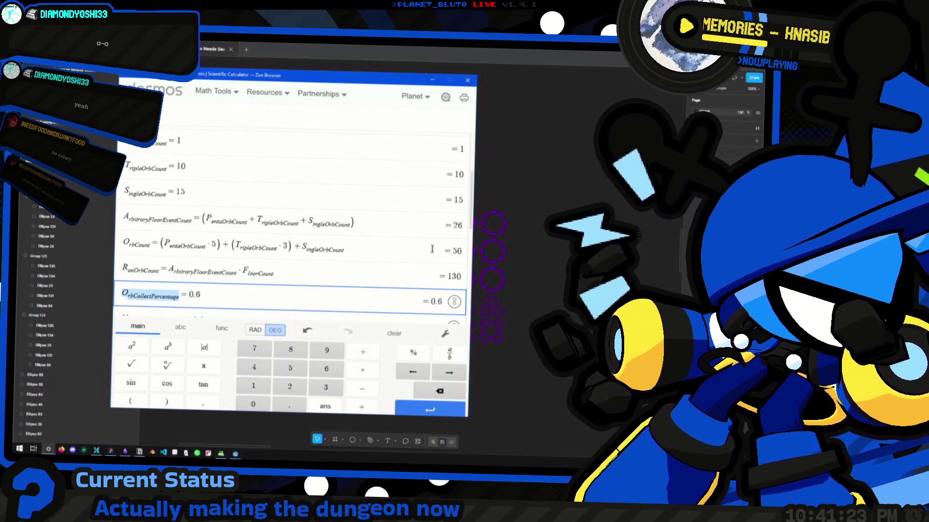
click(453, 251)
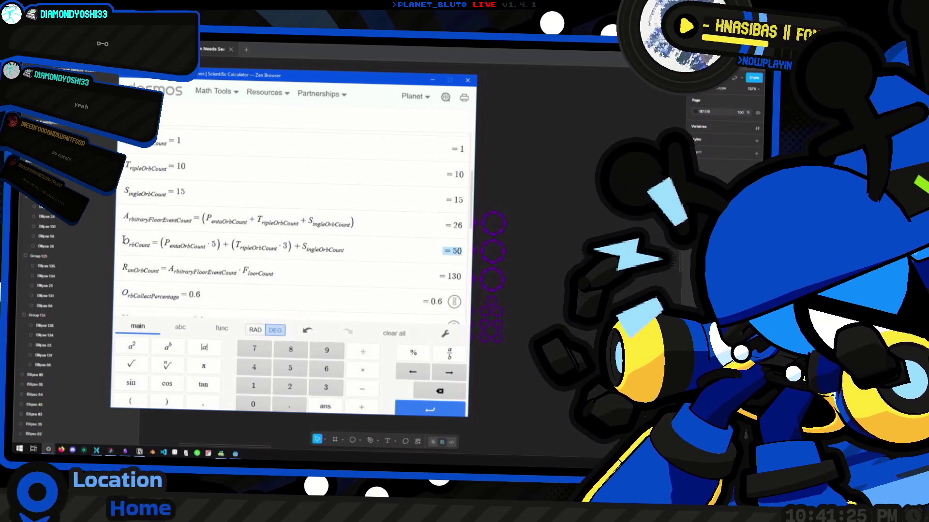
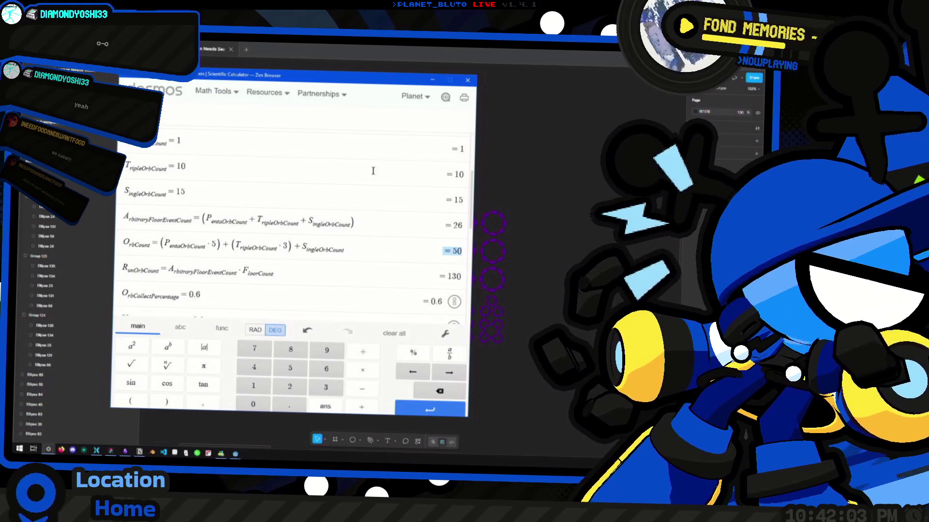
In the calculator, review the OrbCollectPercentage and RunOrbCount expressions, placing the caret after 0.6.
scroll(327, 231, down, 2)
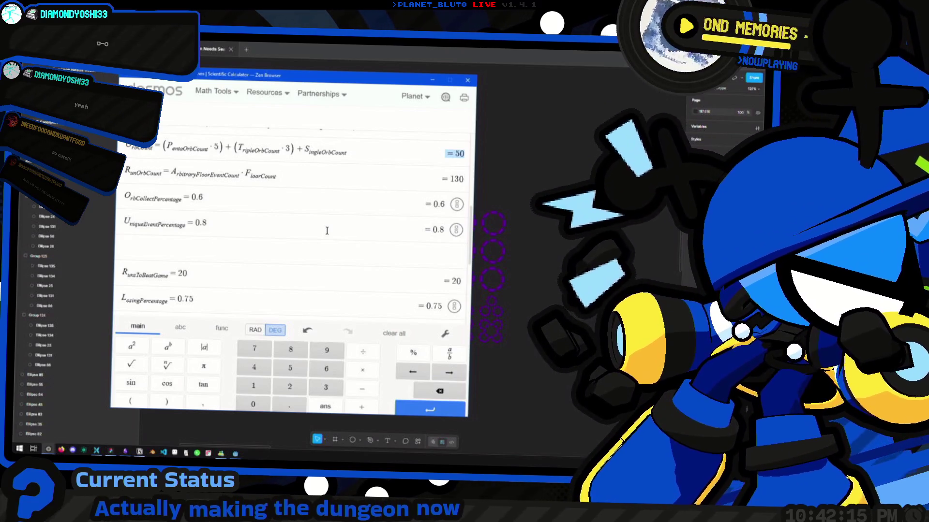
key(alt+Tab)
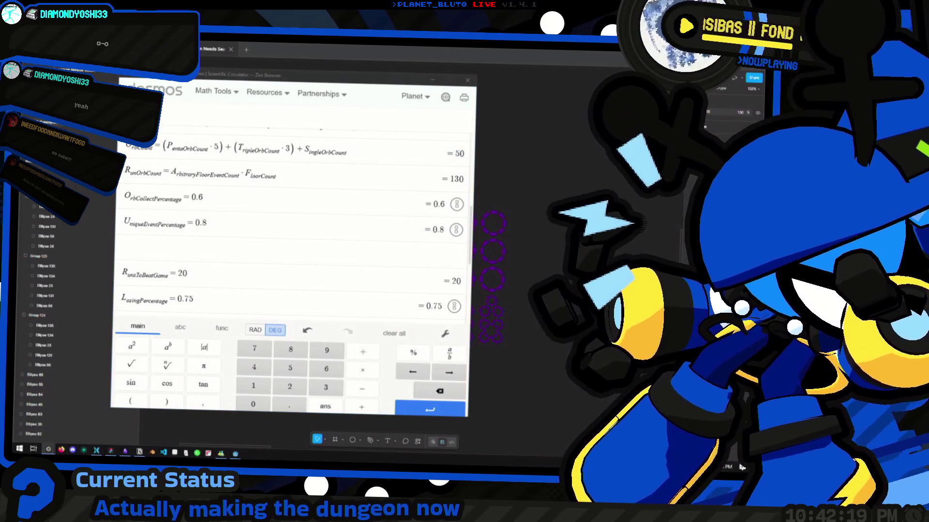
click(307, 223)
click(310, 208)
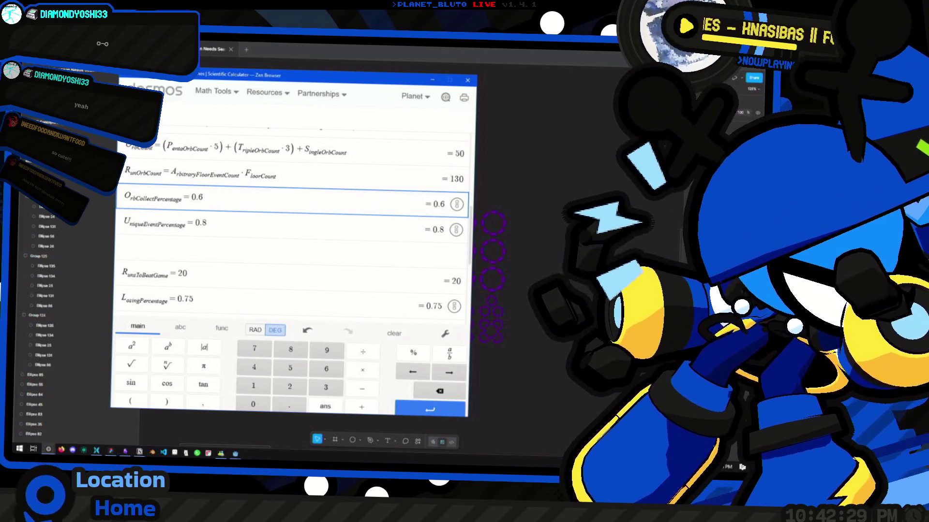
drag(248, 197, 117, 202)
scroll(285, 229, up, 3)
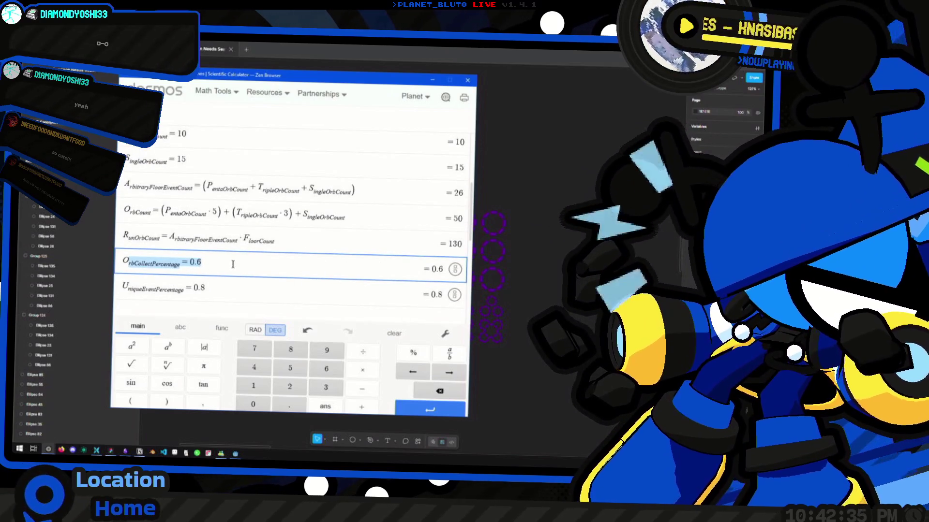
click(213, 265)
click(300, 239)
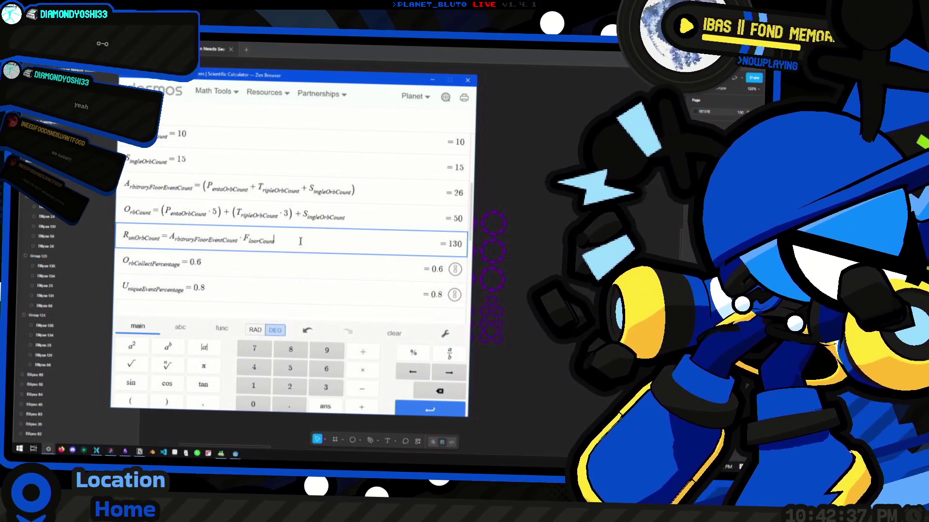
double_click(237, 262)
click(228, 262)
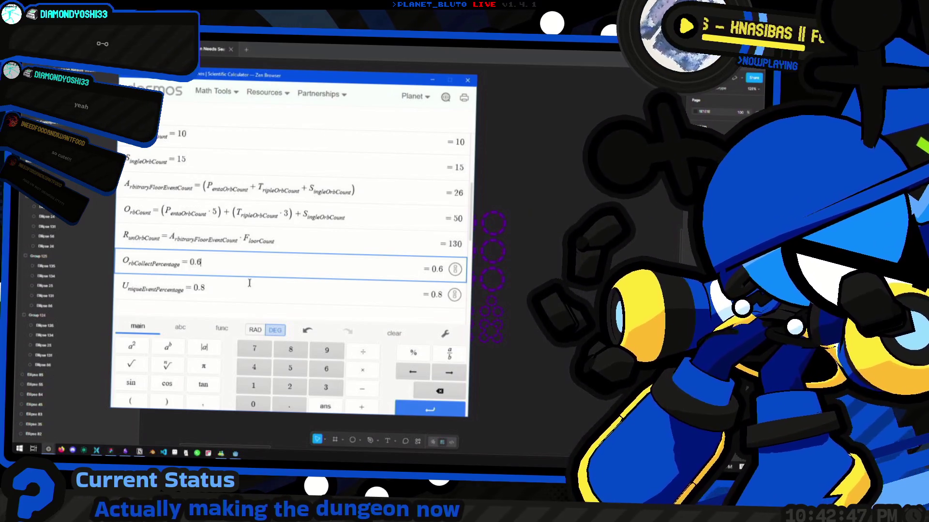
Inspect the OrbCount formula and the fraction inside round() in TargetRunsToBeatGame.
scroll(336, 266, up, 1)
click(336, 266)
click(365, 242)
scroll(290, 256, up, 2)
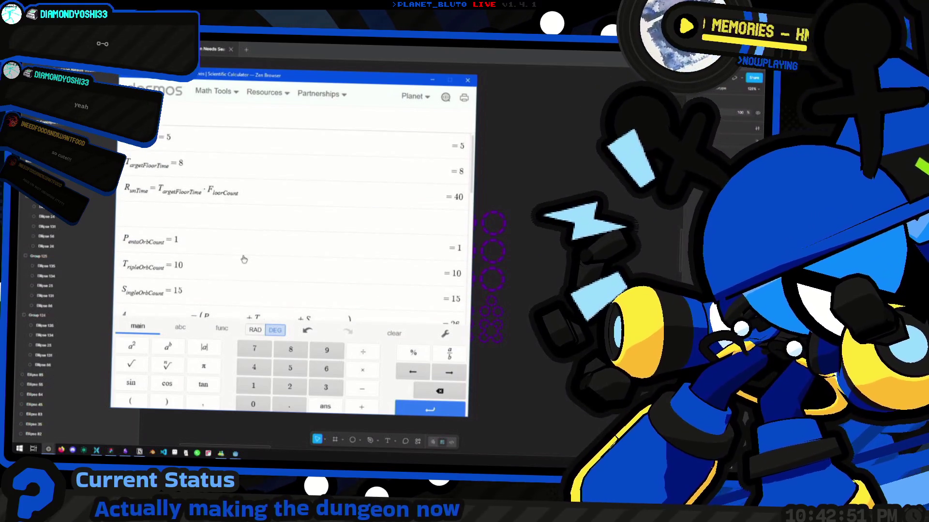
scroll(244, 263, down, 10)
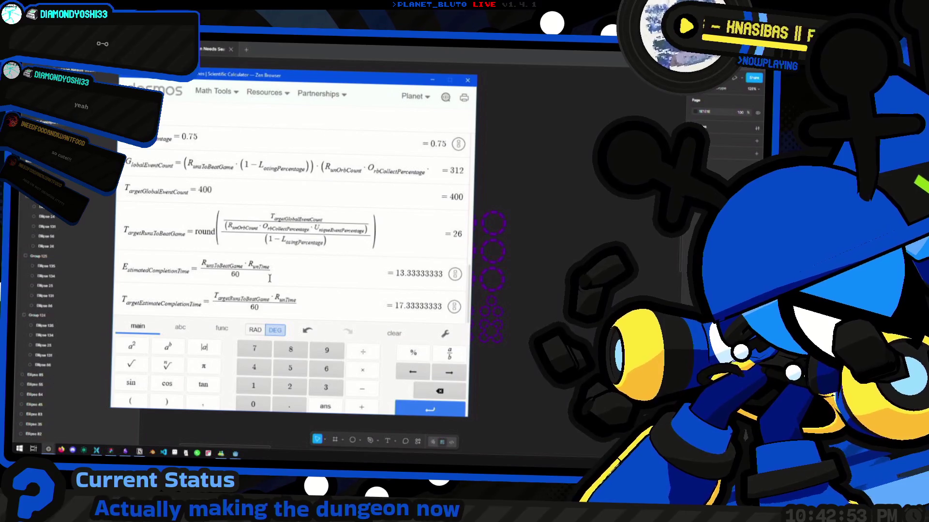
click(320, 300)
click(309, 276)
click(365, 244)
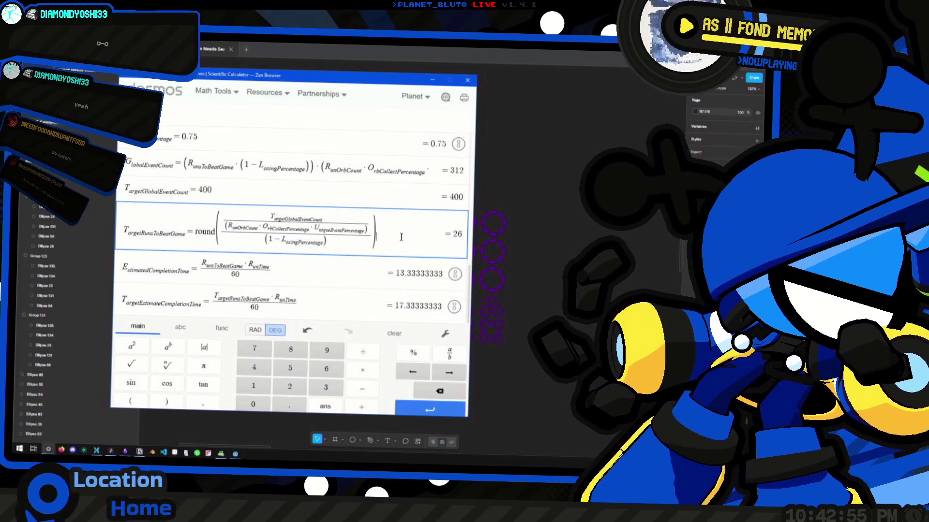
mouse_move(401, 237)
mouse_down()
mouse_move(120, 217)
mouse_move(356, 231)
mouse_up()
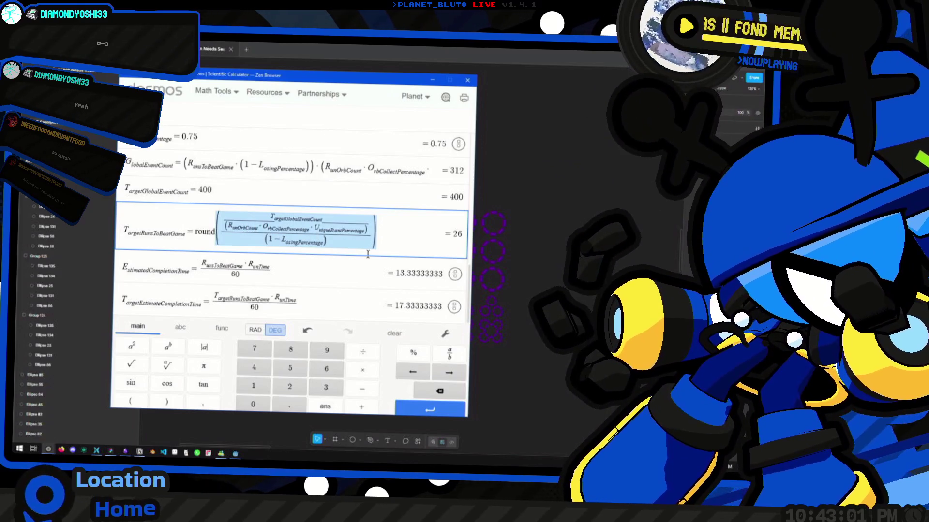
click(528, 225)
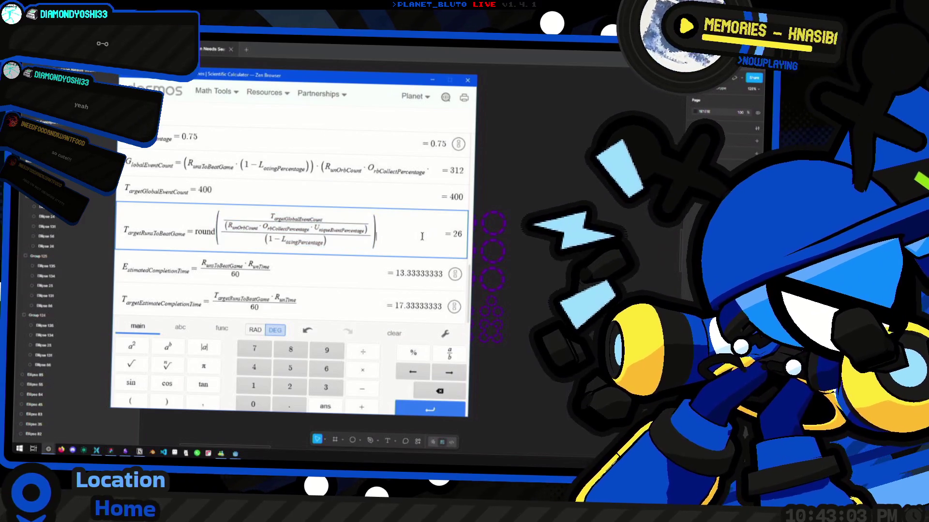
Add a blank expression row above TargetGlobalEventCount = 400.
click(234, 189)
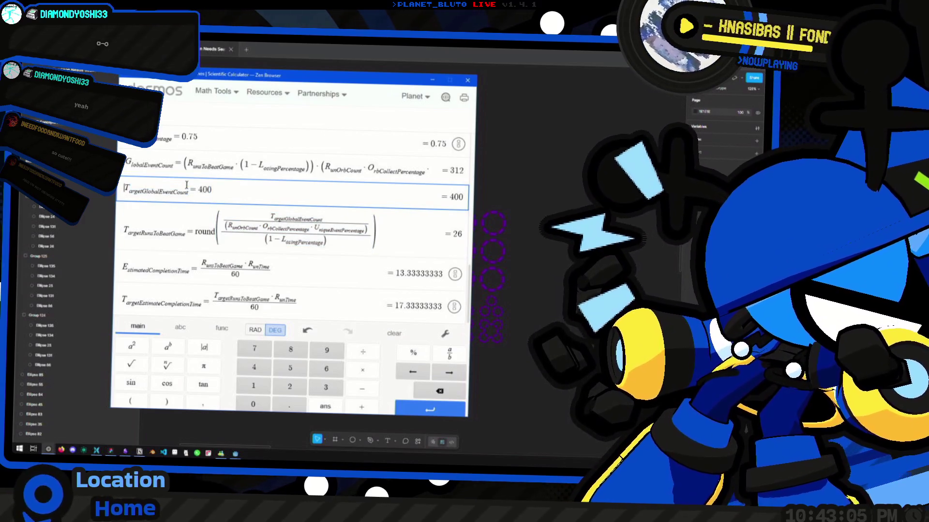
key(Return)
key(BackSpace)
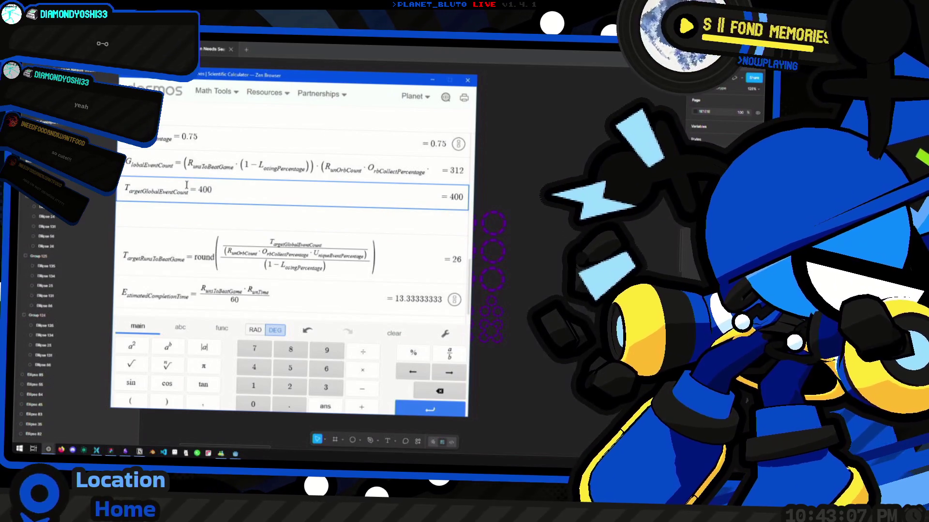
key(Return)
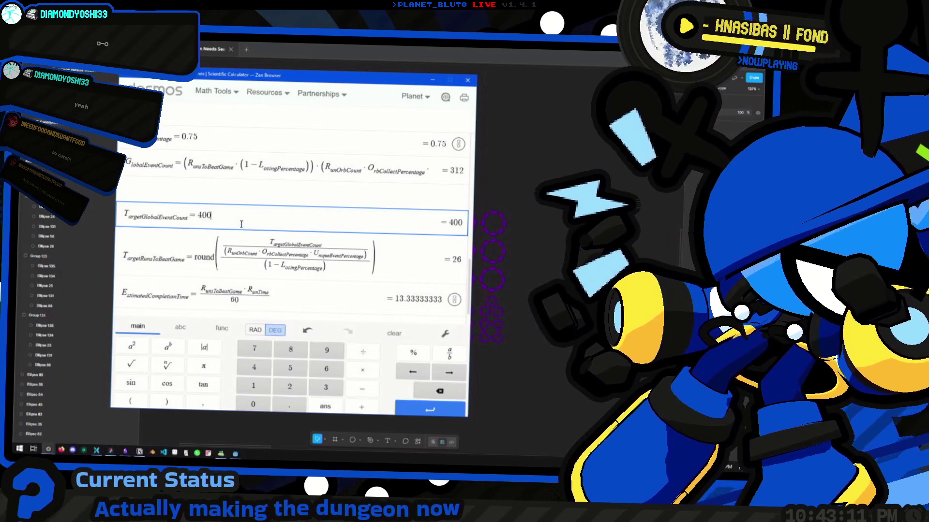
double_click(158, 208)
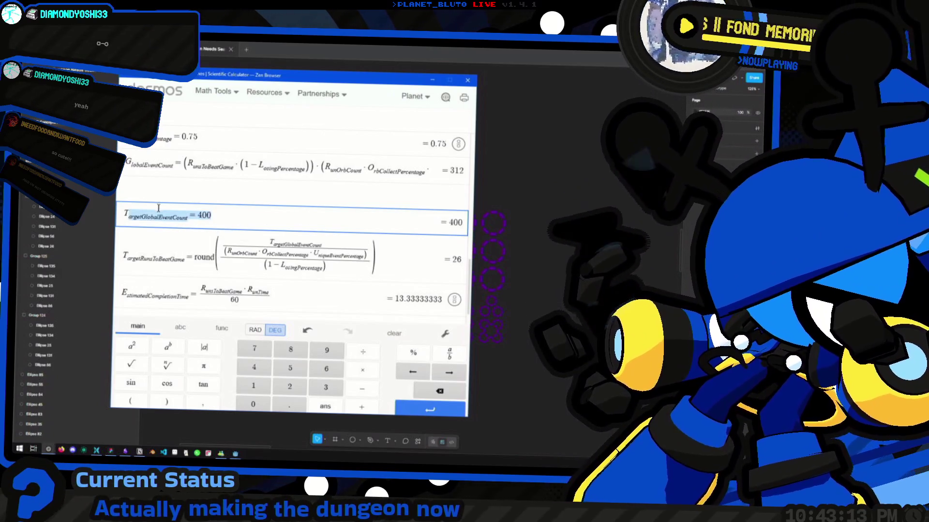
double_click(456, 170)
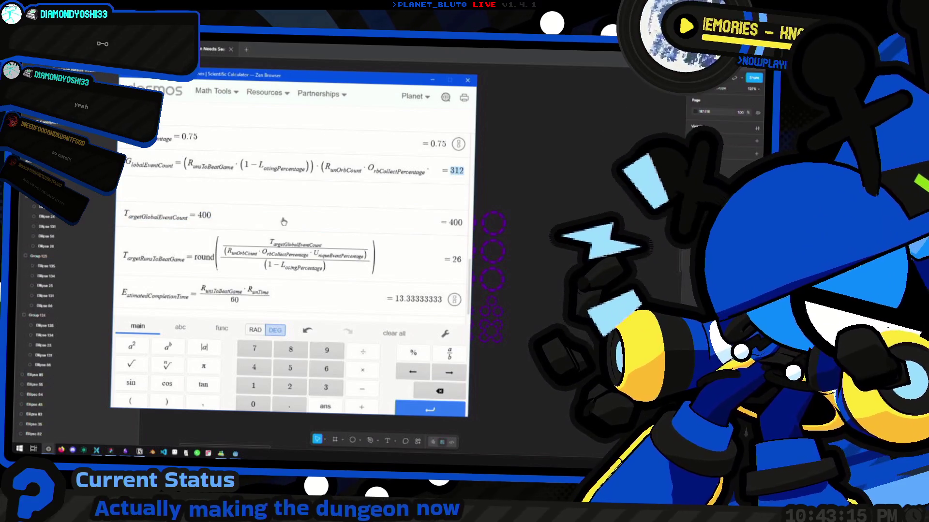
click(284, 221)
click(247, 222)
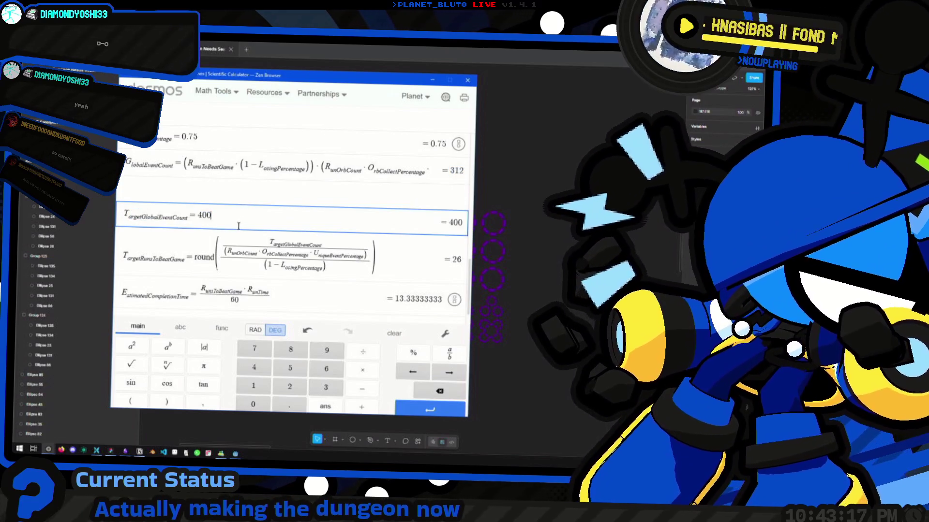
scroll(238, 226, down, 1)
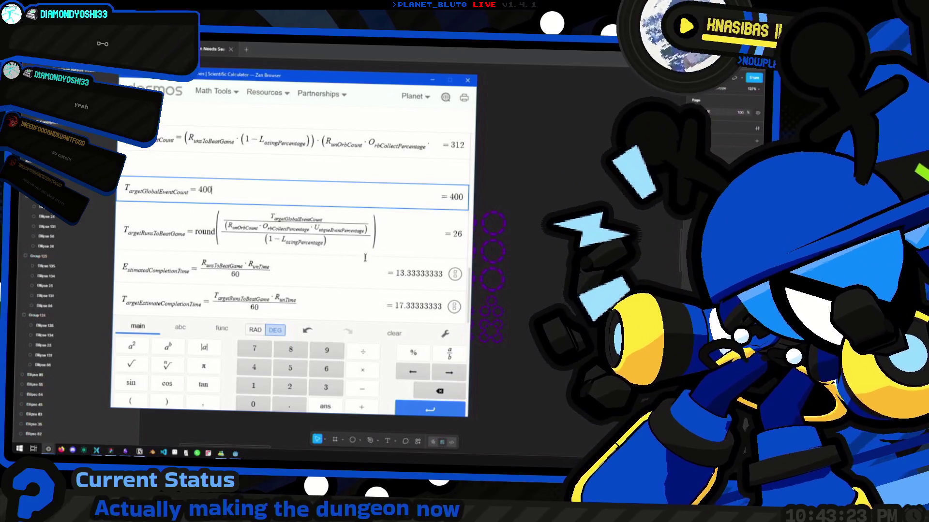
Cut the EstimatedCompletionTime formula and paste it directly below GlobalEventCount.
click(321, 281)
key(ctrl+a)
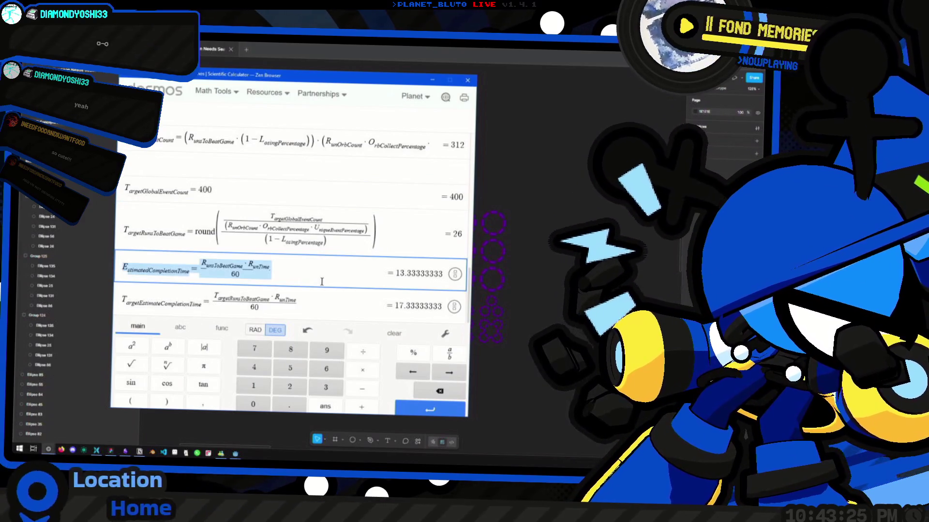
key(BackSpace)
key(BackSpace)
click(278, 182)
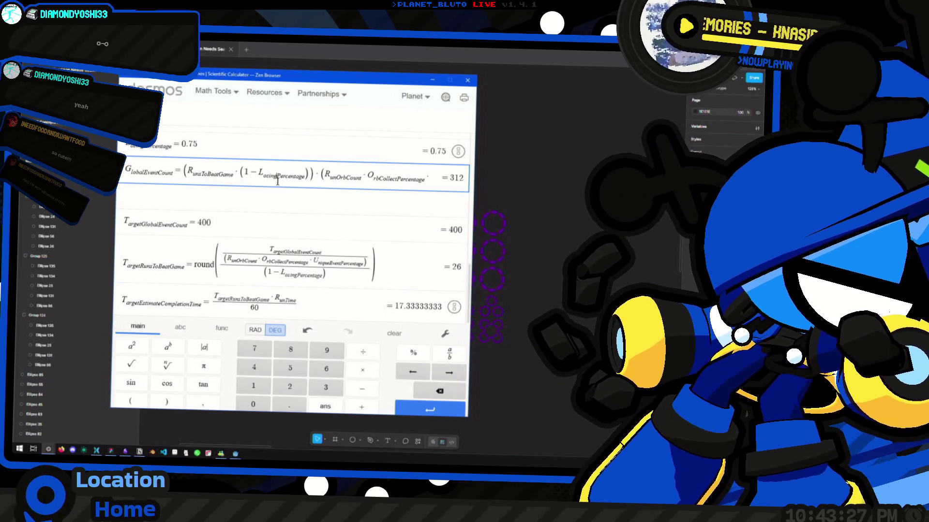
key(Return)
key(ctrl+v)
Check the TargetGlobalEventCount and TargetEstimateCompletionTime expressions below the moved formula.
scroll(339, 290, down, 1)
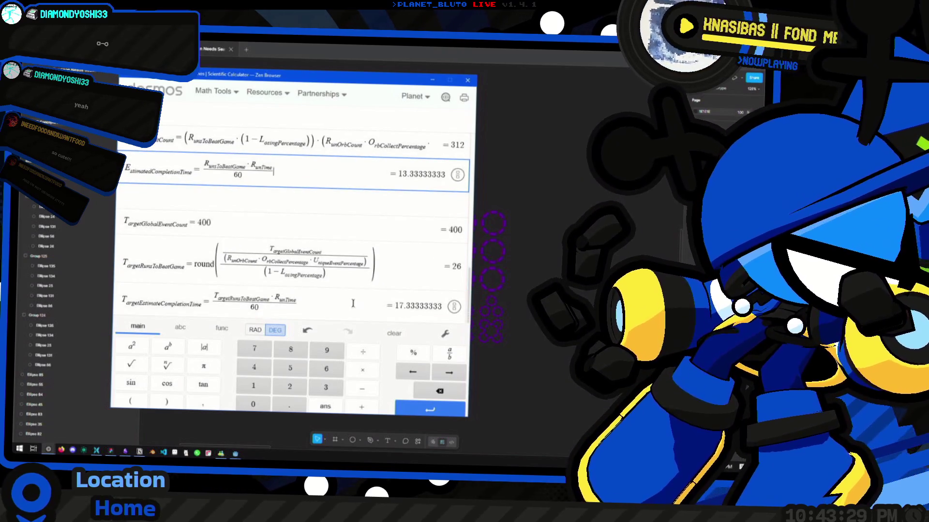
click(339, 300)
key(Up)
key(Up)
key(ctrl+a)
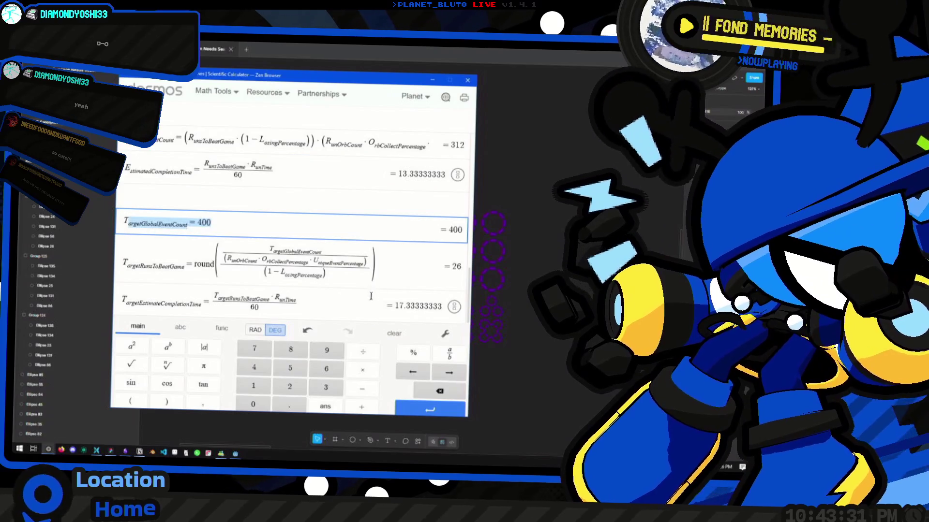
click(374, 315)
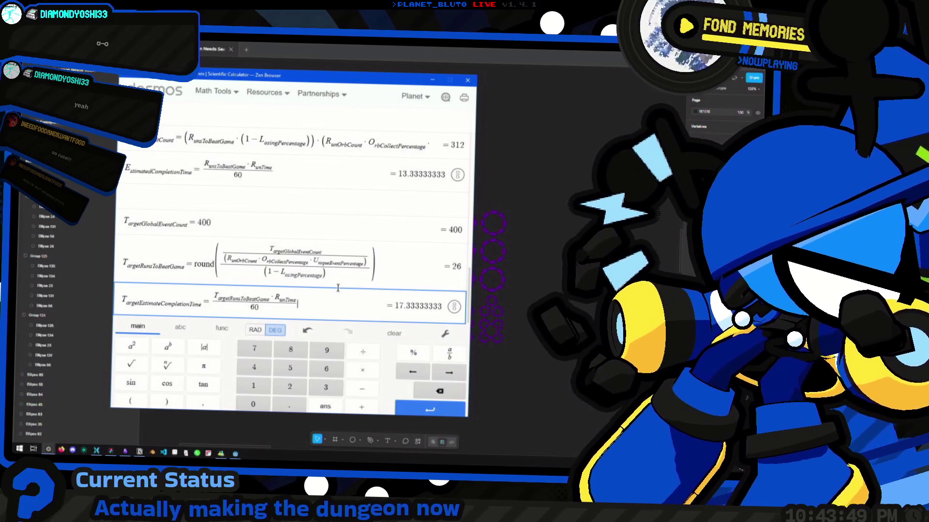
drag(306, 264, 268, 261)
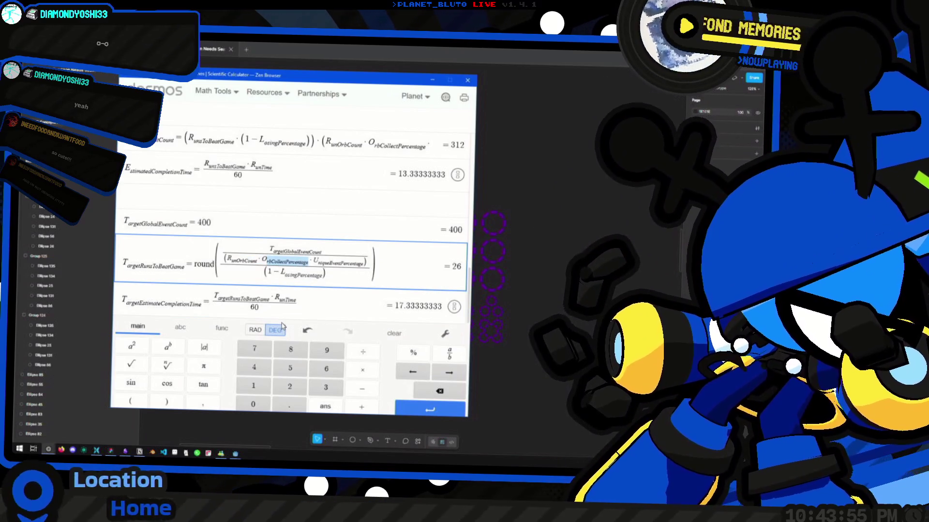
click(294, 297)
scroll(223, 231, up, 3)
scroll(224, 231, down, 3)
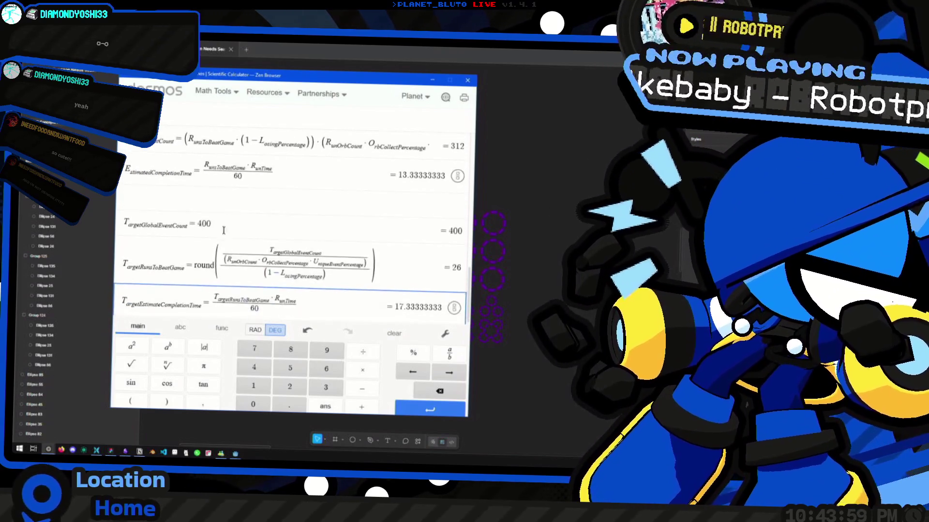
drag(224, 230, 110, 212)
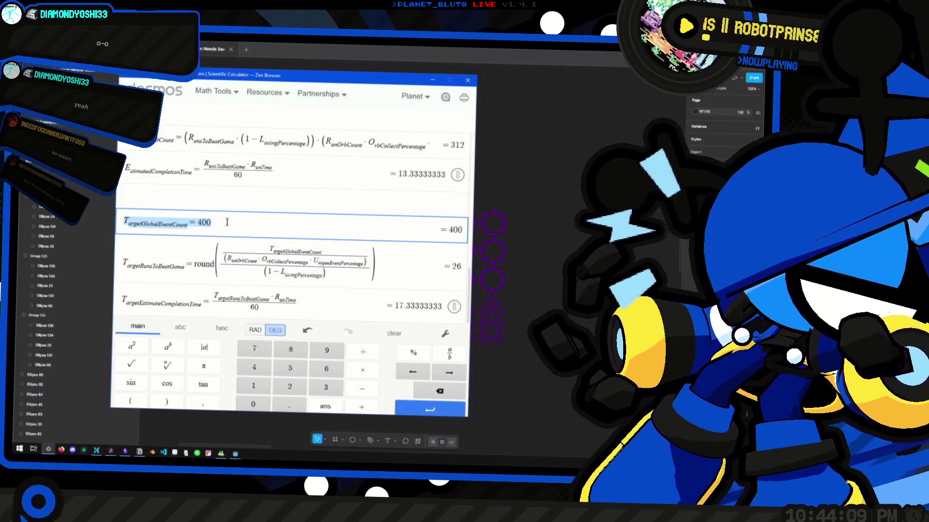
click(257, 222)
scroll(267, 224, up, 10)
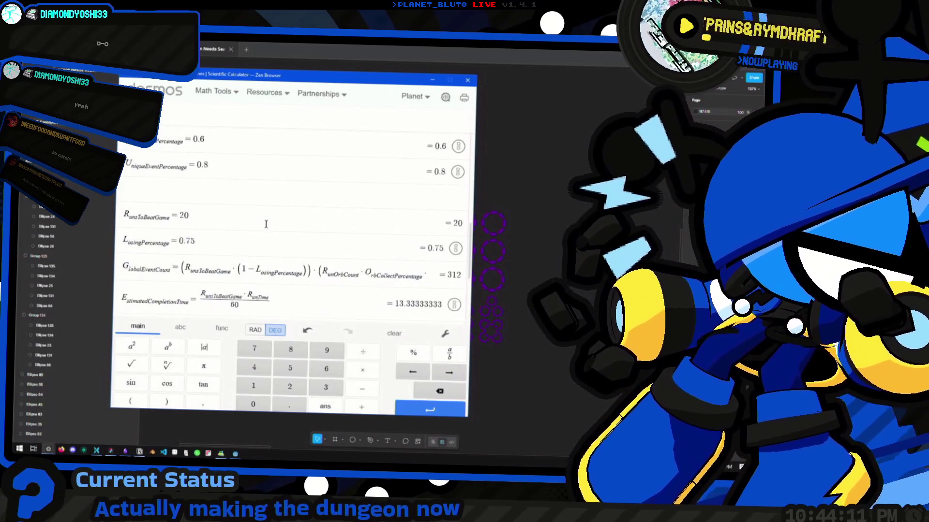
scroll(268, 225, up, 5)
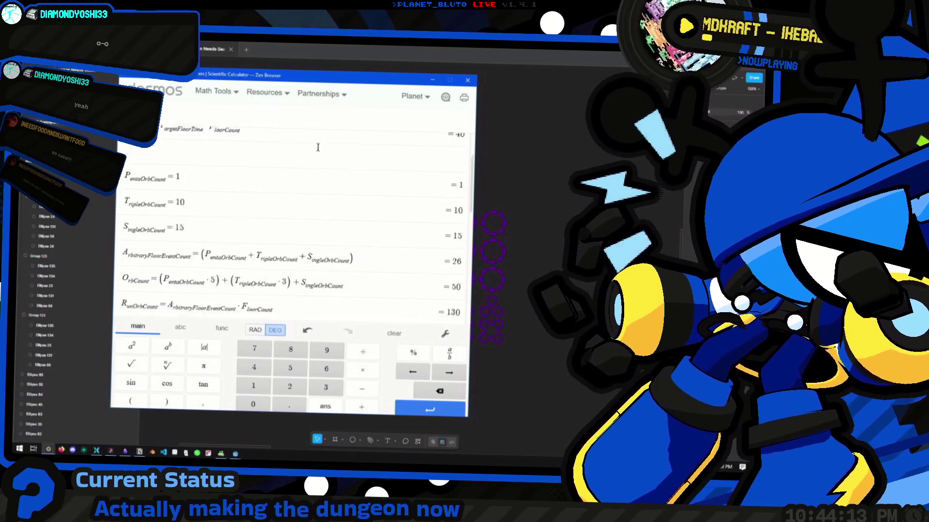
key(alt+Tab)
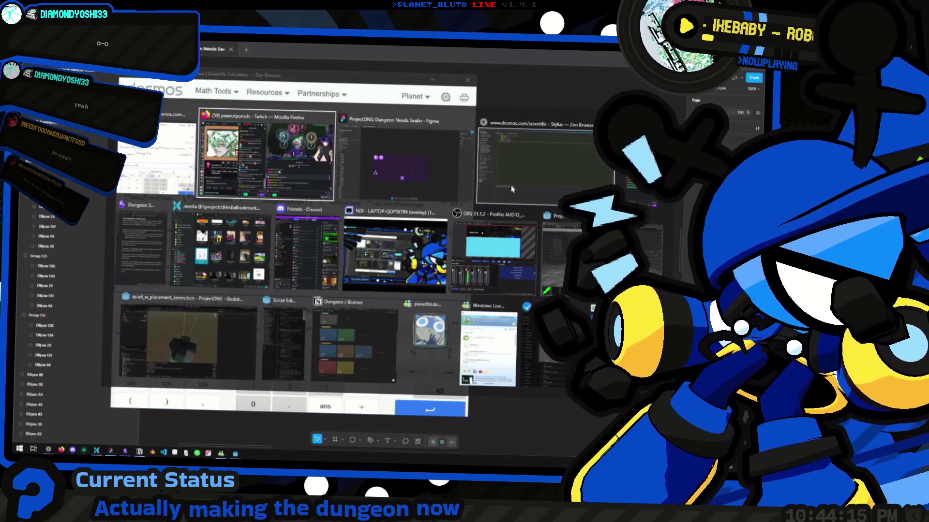
Open the game orb events to total runtime note and review its printed run output.
key(alt+Tab)
key(alt+Tab)
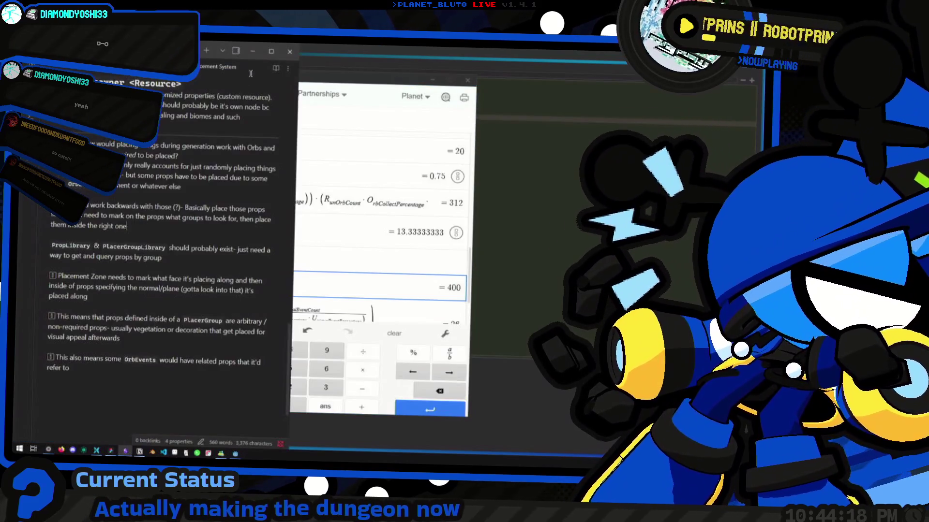
click(271, 50)
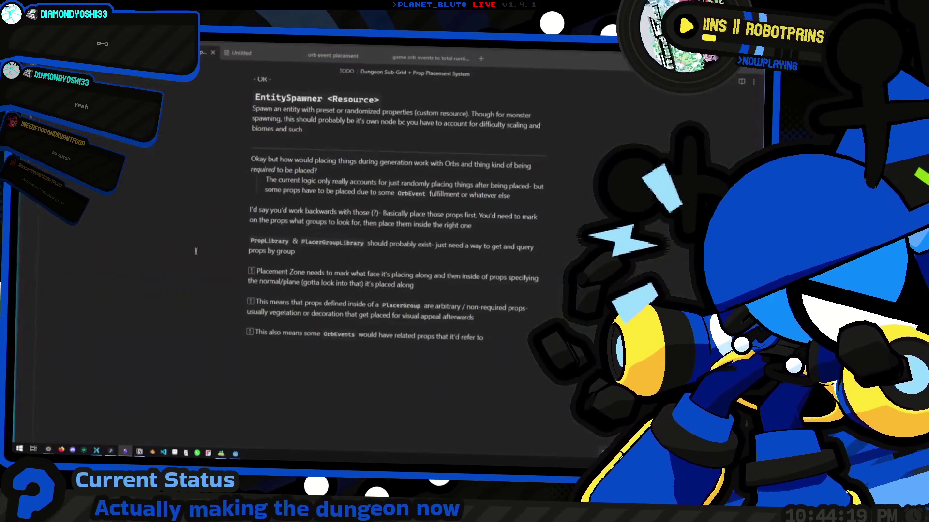
scroll(299, 290, up, 10)
key(ctrl+Tab)
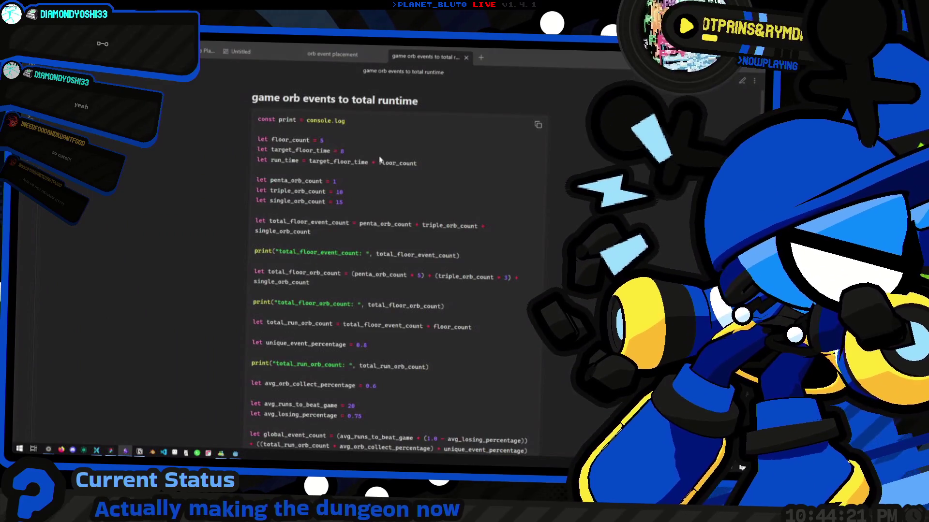
scroll(401, 210, down, 5)
scroll(401, 210, down, 1)
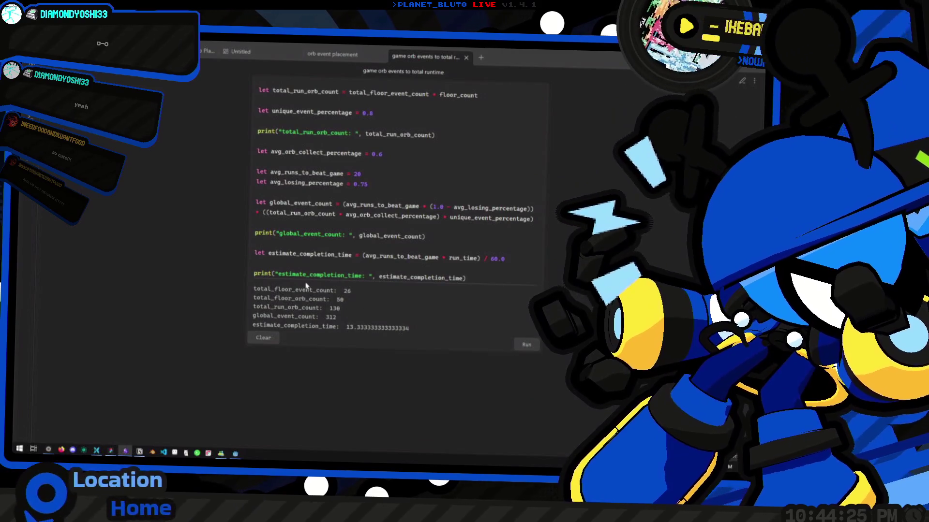
drag(252, 289, 418, 331)
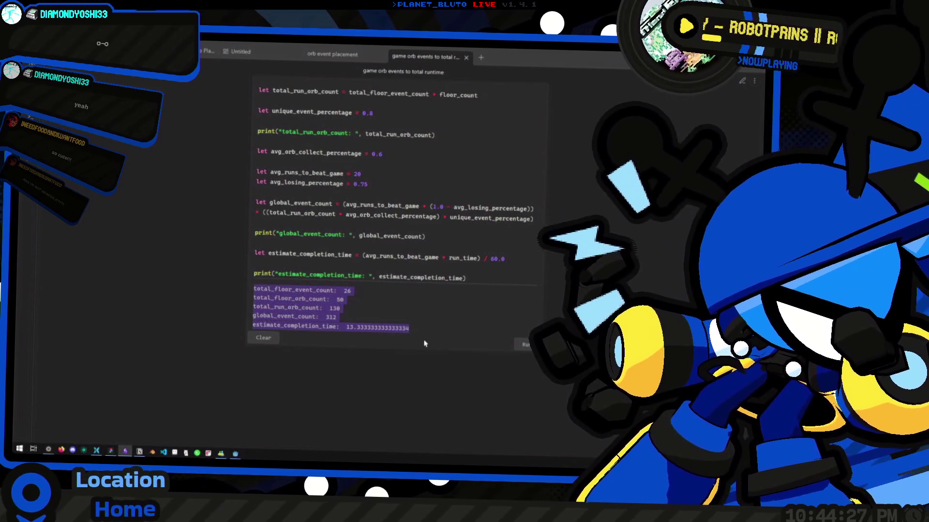
scroll(419, 331, up, 4)
scroll(399, 323, up, 2)
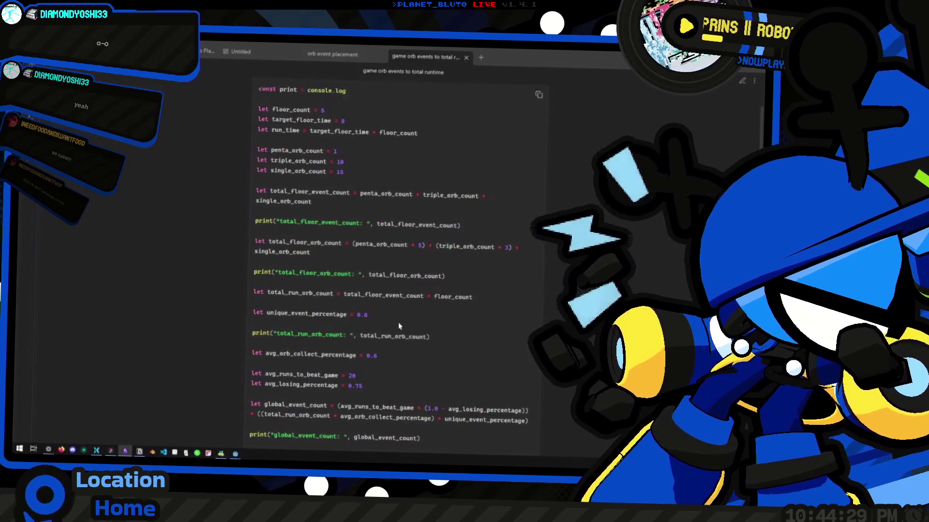
scroll(347, 307, down, 4)
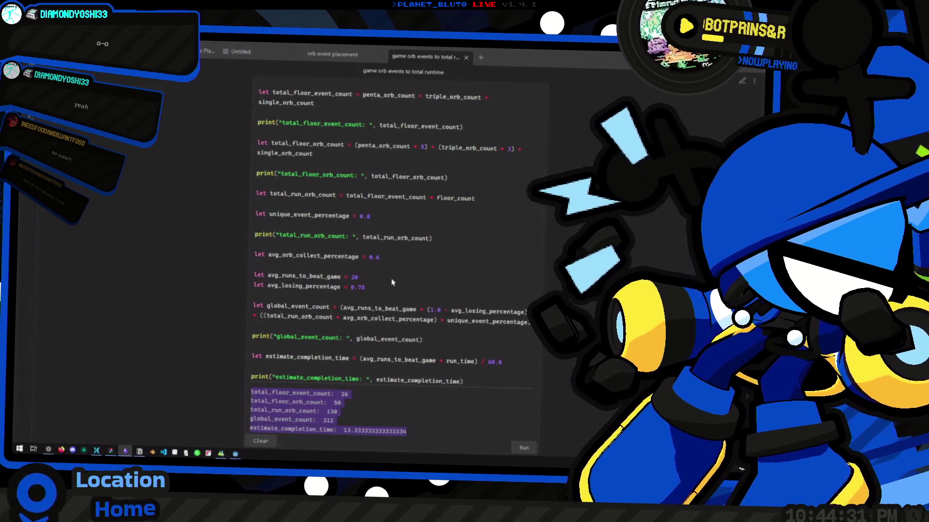
click(360, 280)
scroll(361, 279, up, 3)
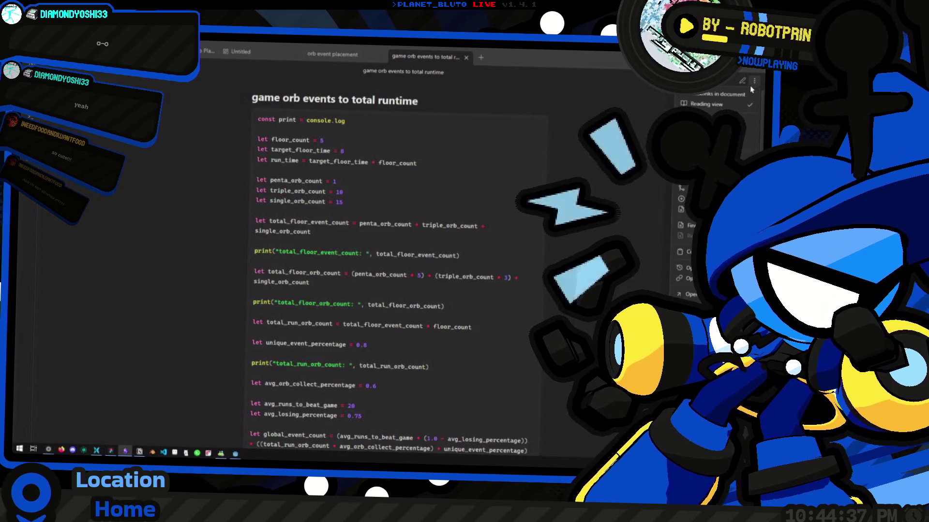
Switch the note to editing mode and locate the unique_event_percentage line.
click(744, 87)
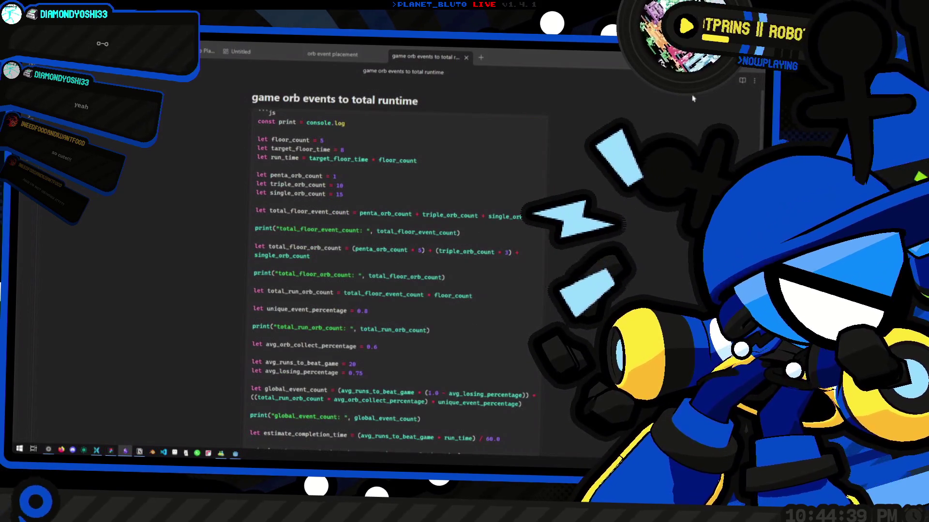
scroll(433, 294, down, 1)
scroll(433, 294, down, 3)
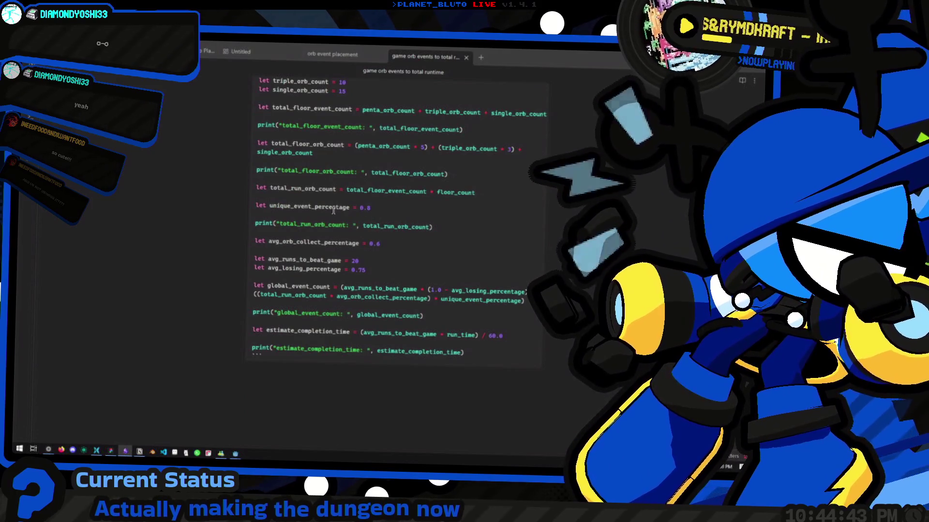
drag(257, 196, 400, 217)
scroll(399, 217, up, 3)
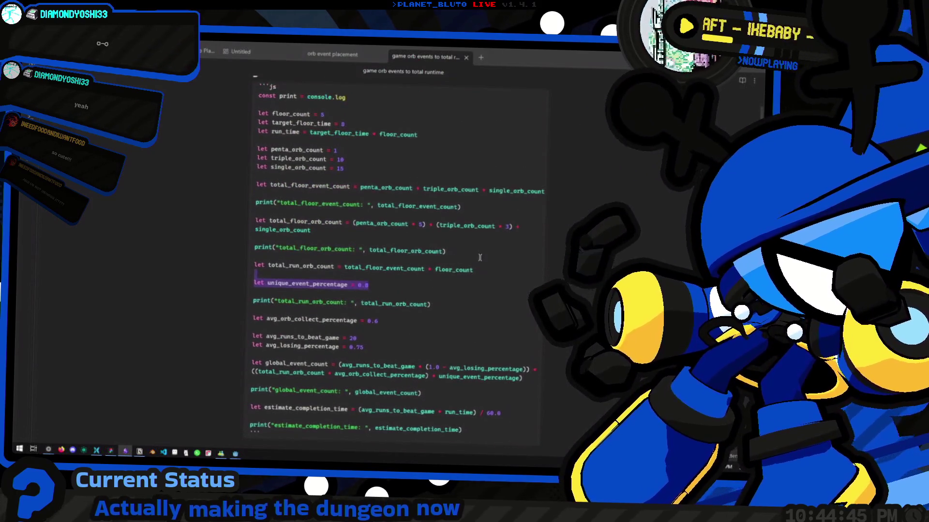
click(477, 210)
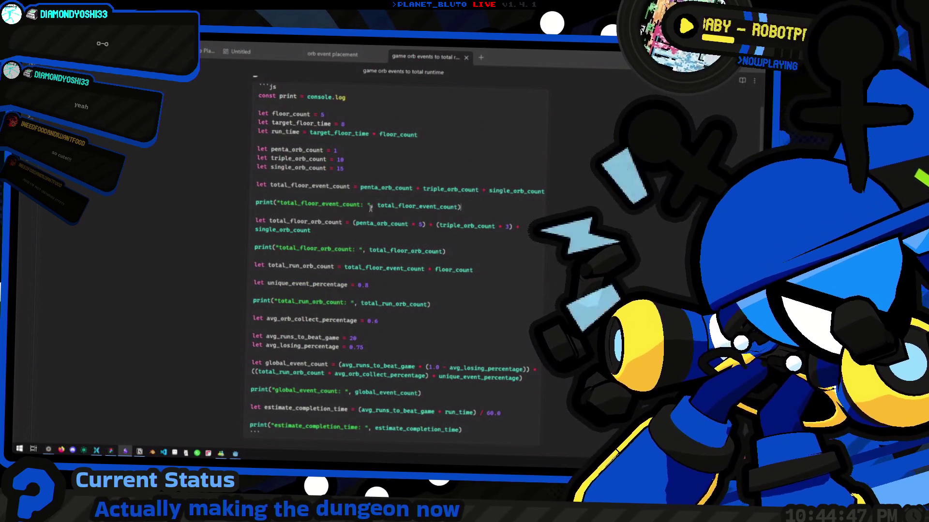
Change avg_runs_to_beat_game from 20 to 25 and check the output in reading view.
click(403, 341)
key(BackSpace)
text(5)
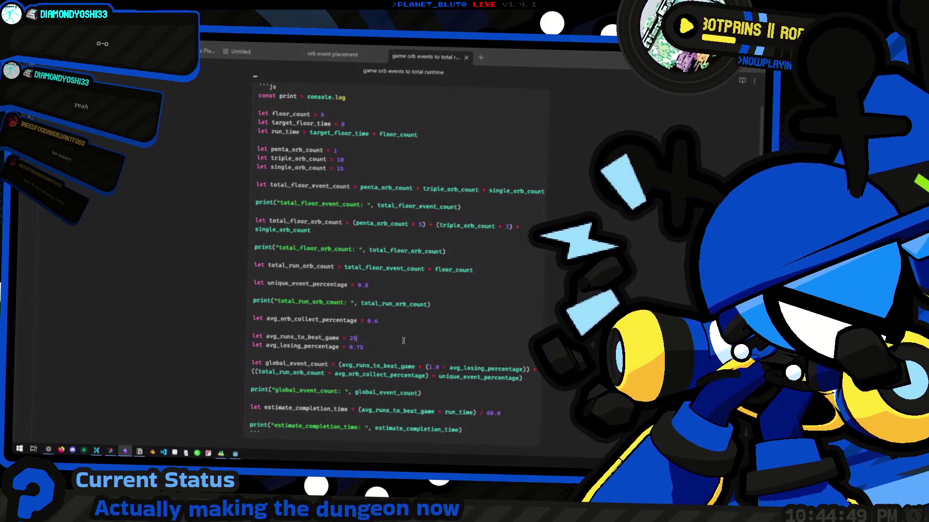
scroll(403, 341, down, 2)
scroll(388, 245, up, 2)
key(ctrl+e)
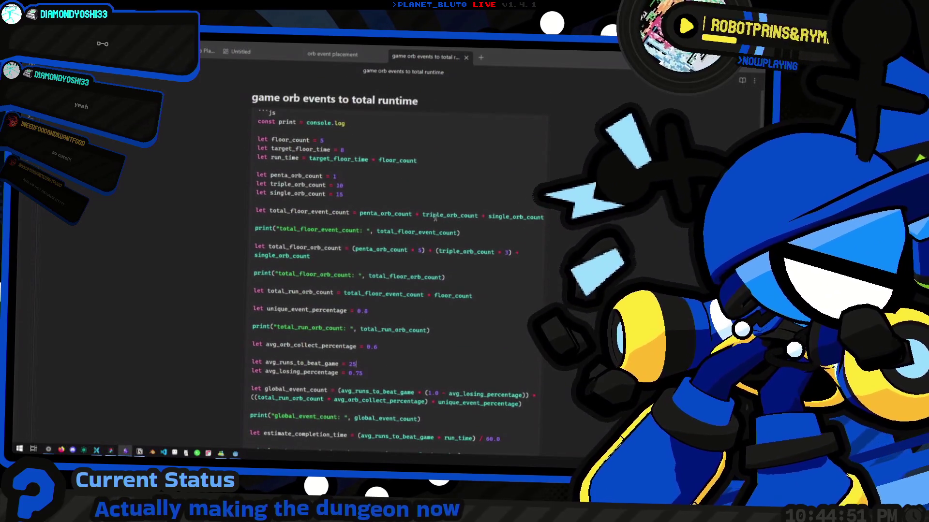
scroll(454, 217, down, 3)
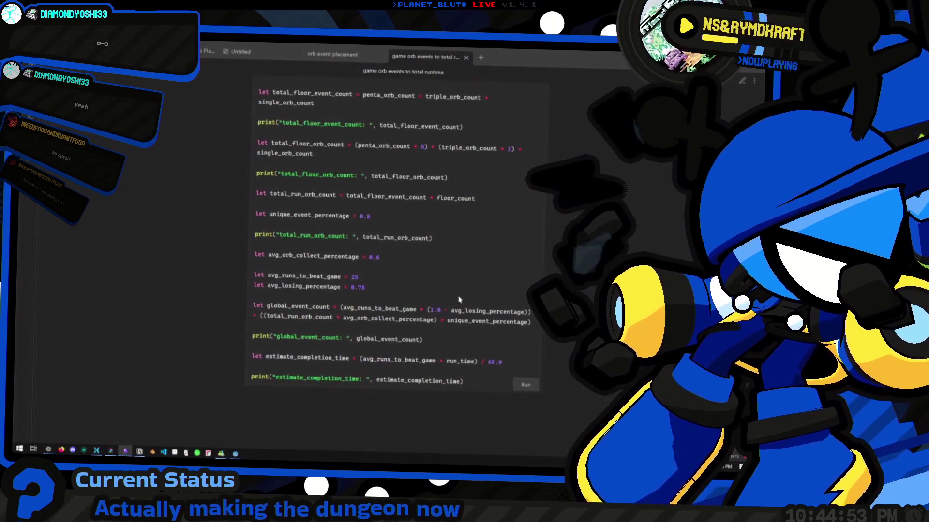
scroll(527, 396, down, 4)
scroll(420, 245, up, 1)
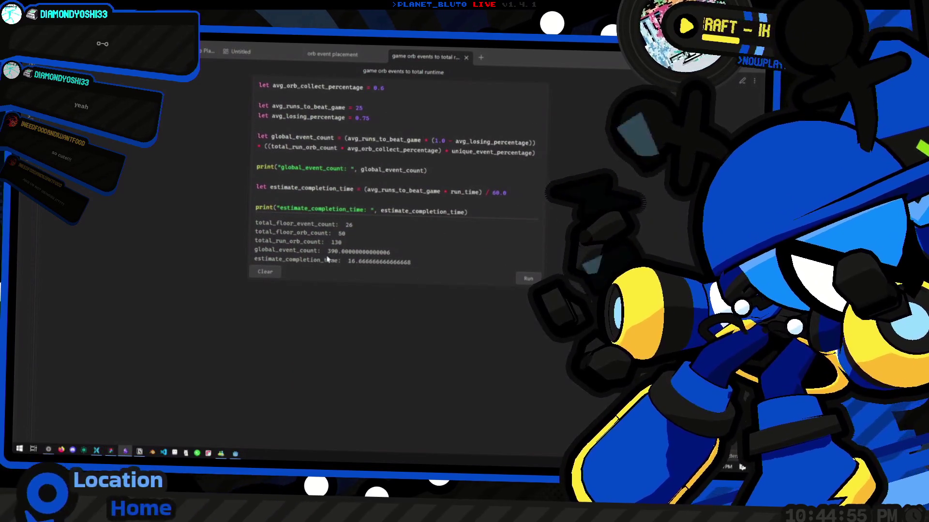
scroll(484, 251, up, 3)
scroll(527, 179, up, 6)
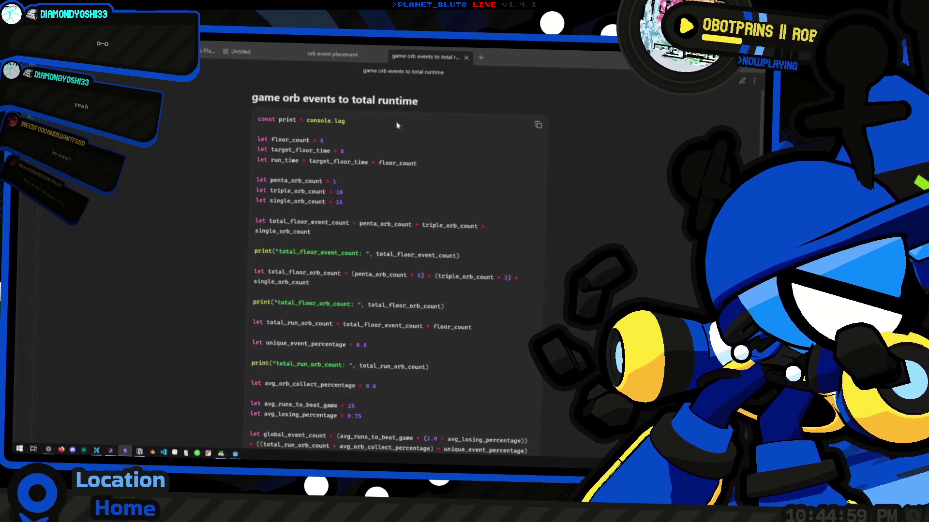
Browse the orb event placement and Dungeon Sub-Grid + Prop Placement System notes, then go to Godot.
click(351, 54)
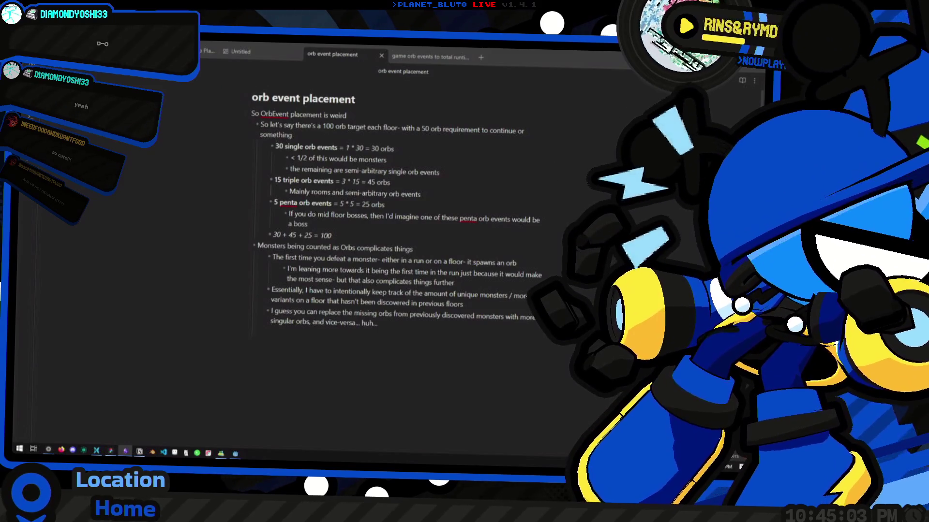
click(205, 52)
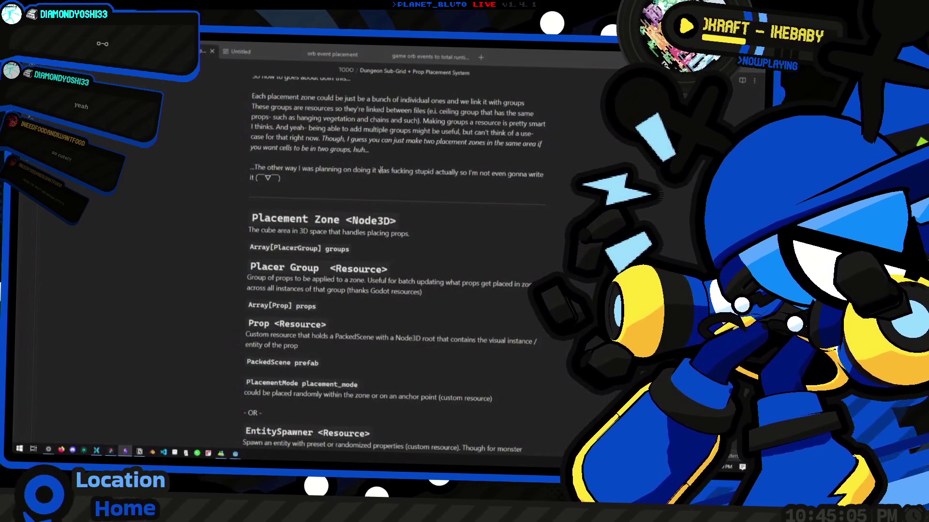
scroll(341, 161, down, 6)
scroll(355, 265, up, 10)
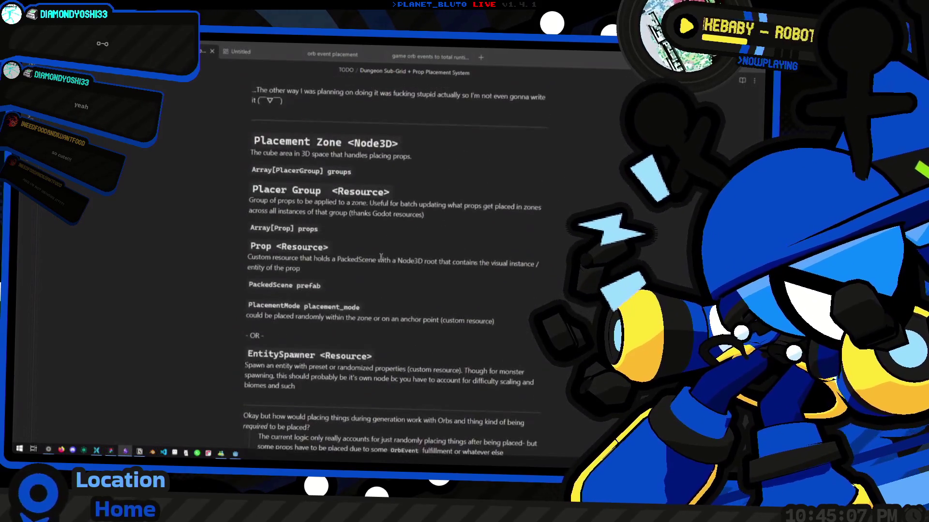
scroll(355, 264, up, 7)
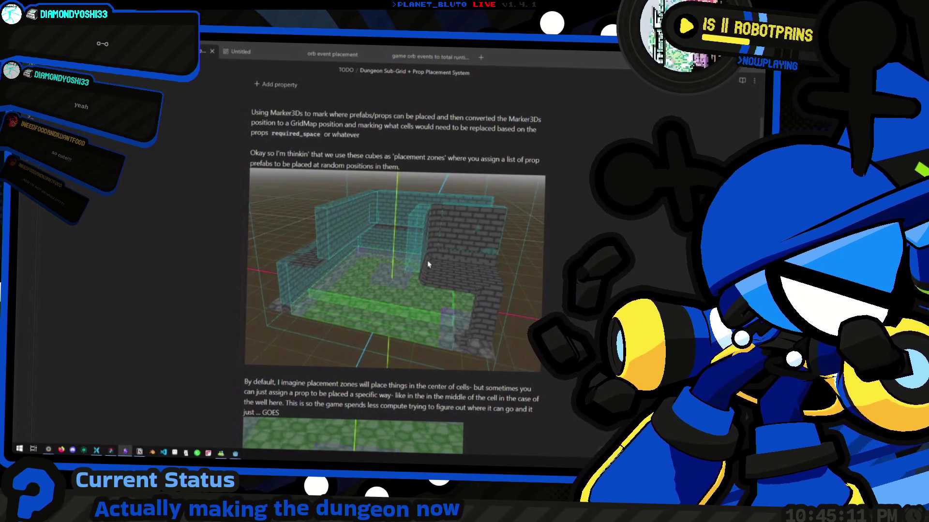
key(alt+Tab)
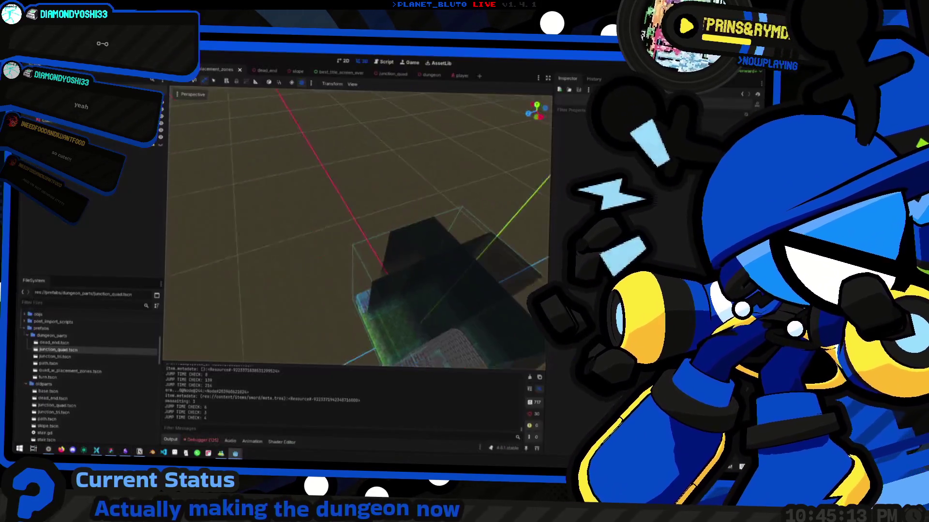
scroll(356, 227, up, 5)
mouse_move(356, 227)
mouse_down()
mouse_move(356, 174)
mouse_move(347, 222)
mouse_move(317, 208)
mouse_move(341, 225)
mouse_move(298, 218)
mouse_move(361, 232)
mouse_move(375, 246)
mouse_move(345, 208)
mouse_move(351, 225)
mouse_move(341, 221)
mouse_up()
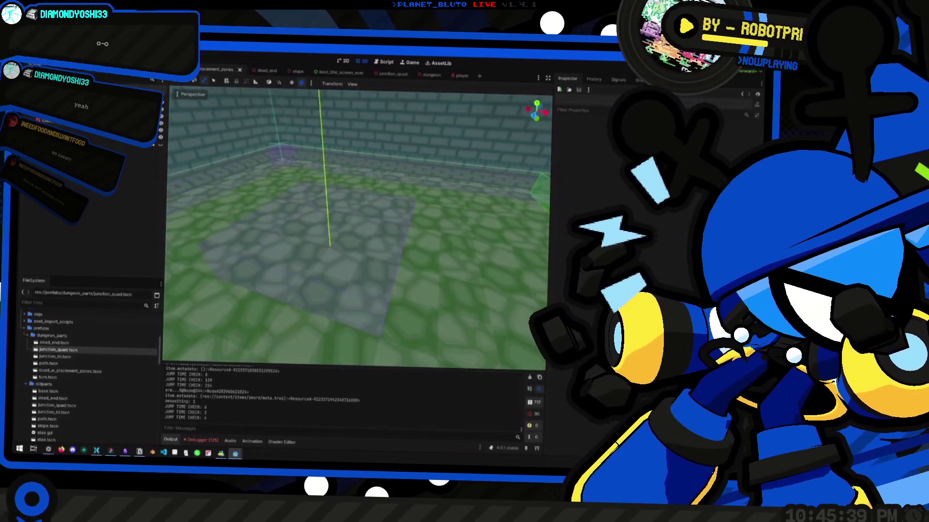
key(w)
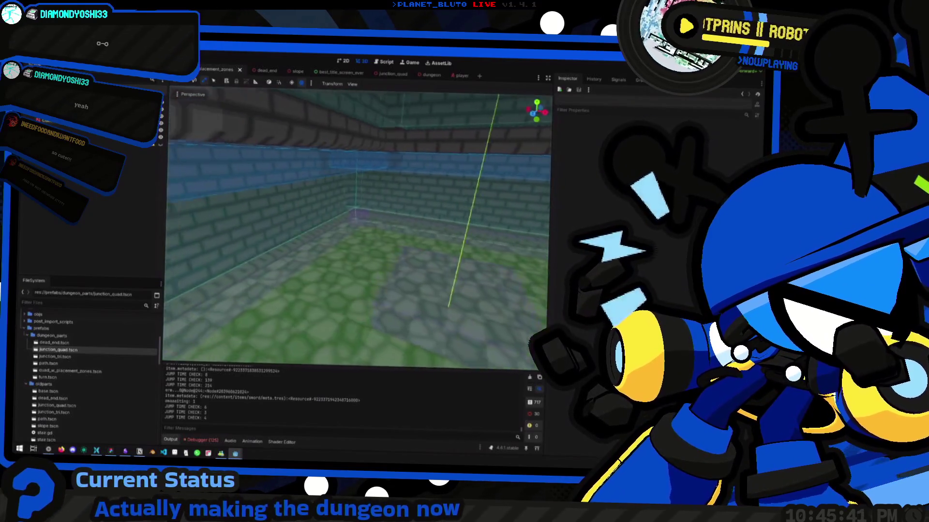
key(w)
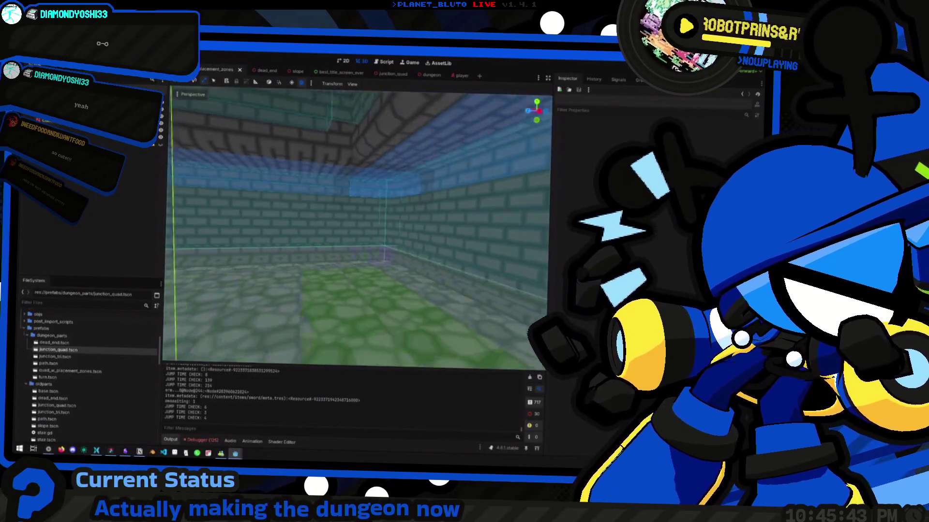
key(w)
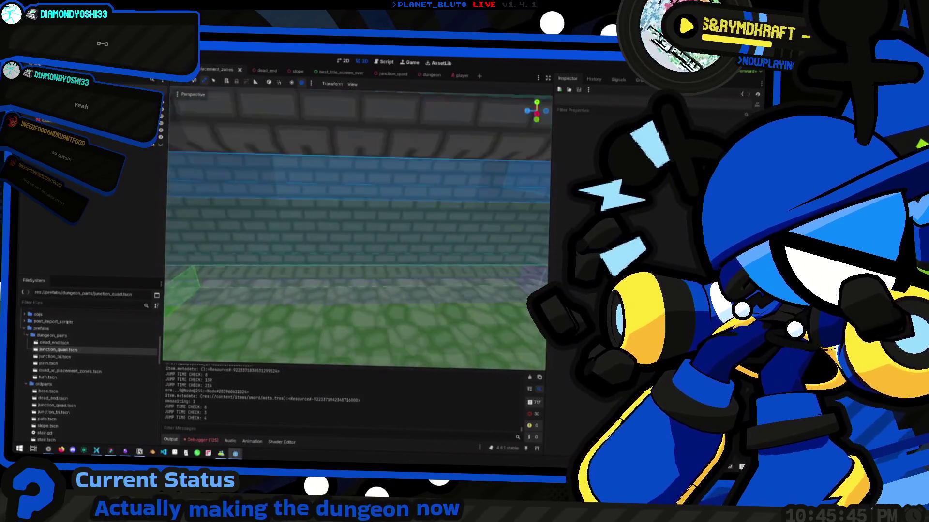
key(w)
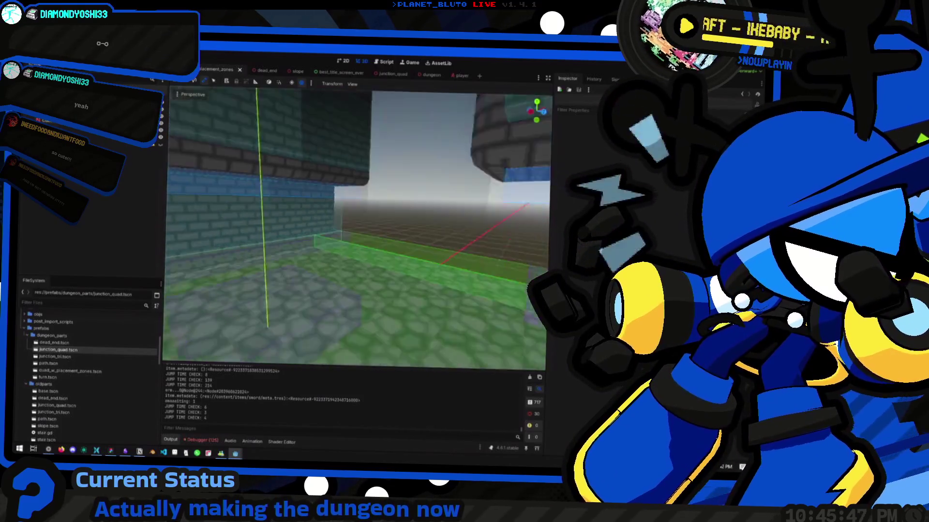
key(w)
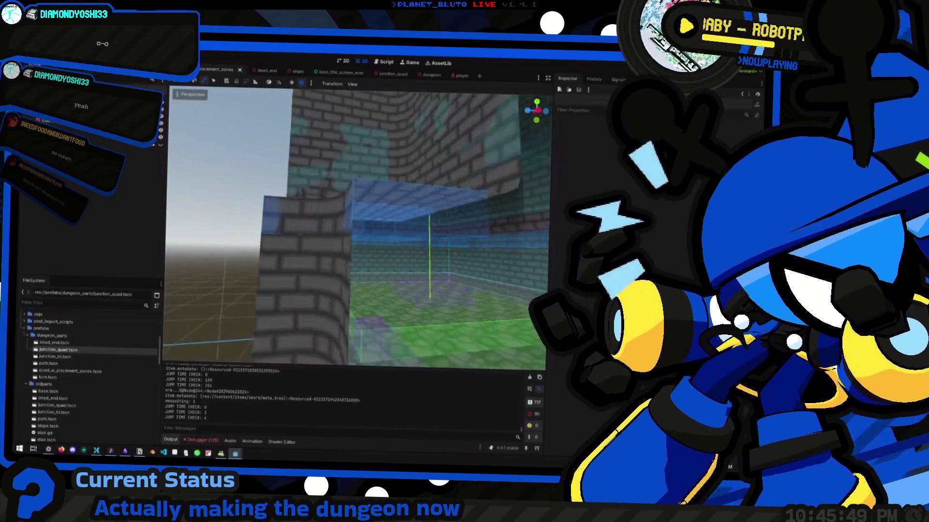
key(s)
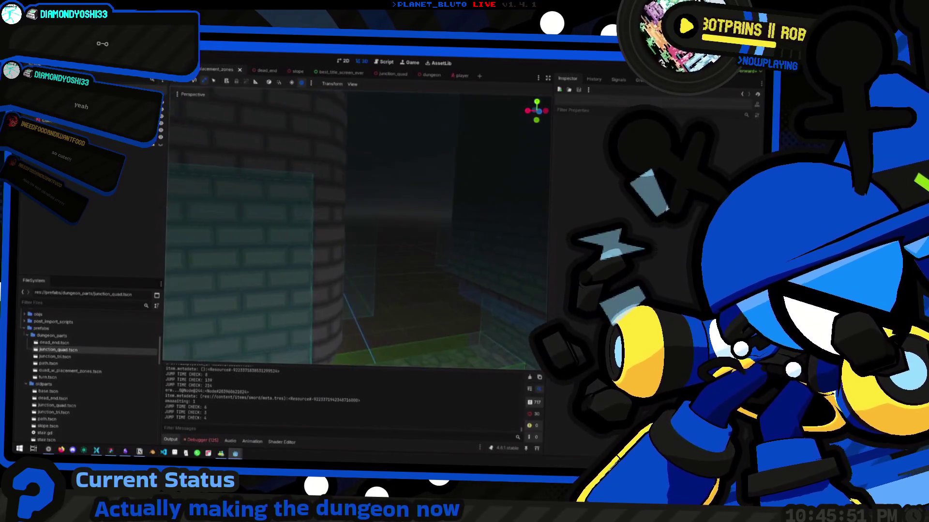
key(w)
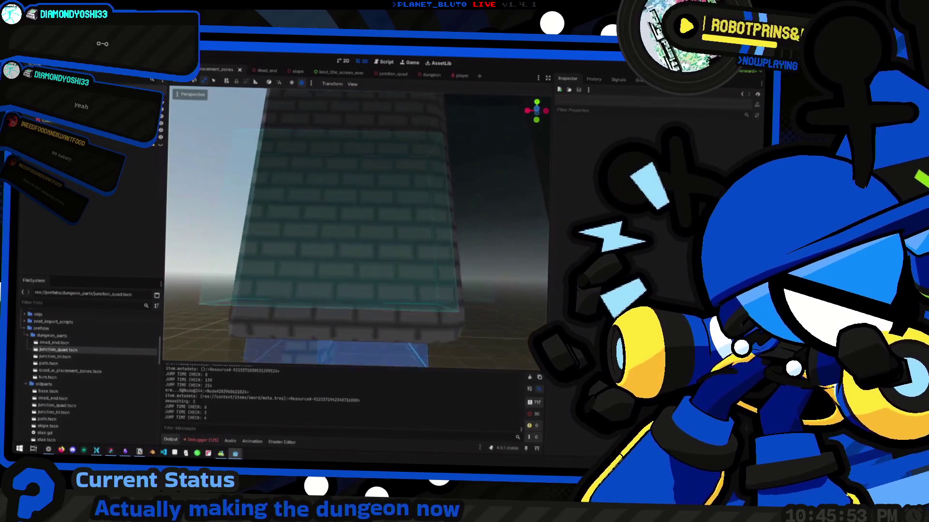
key(alt+Tab)
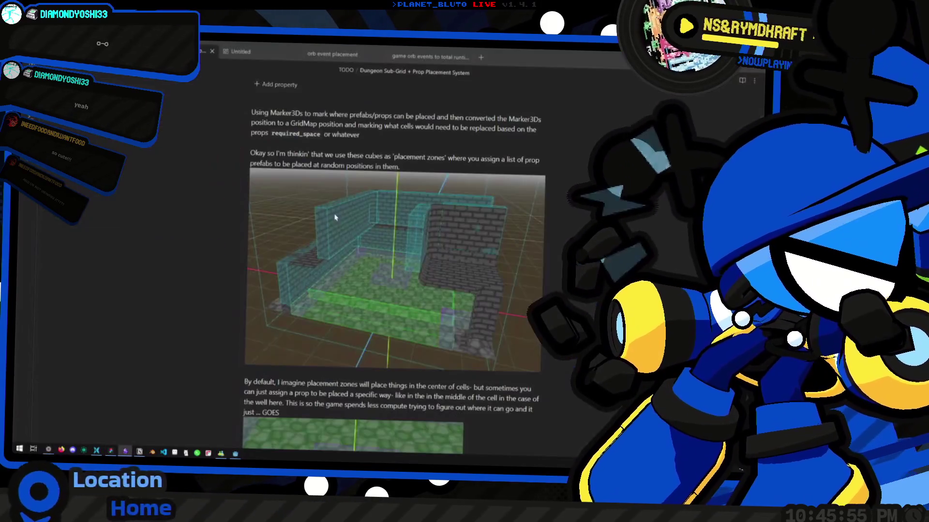
Highlight the Placer Group heading in the notes and bring the Godot editor forward.
scroll(317, 225, down, 10)
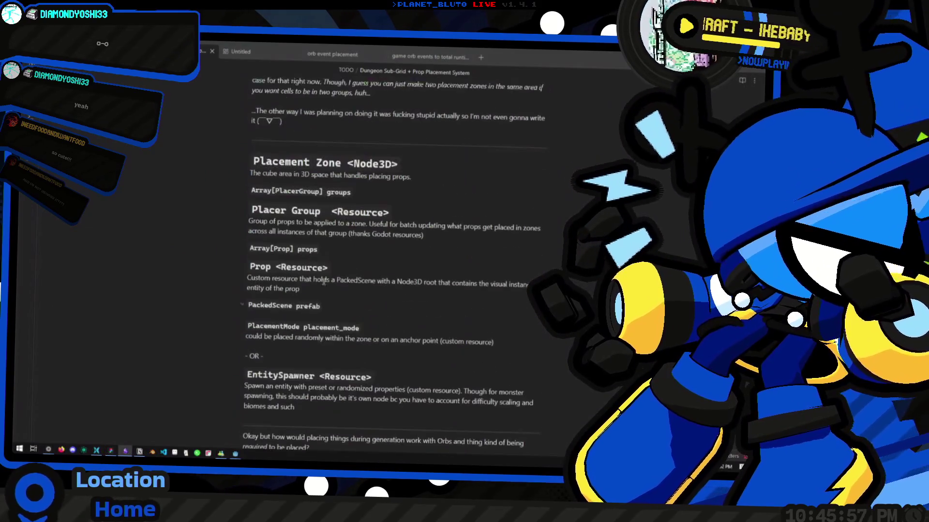
drag(257, 203, 371, 207)
key(alt+Tab)
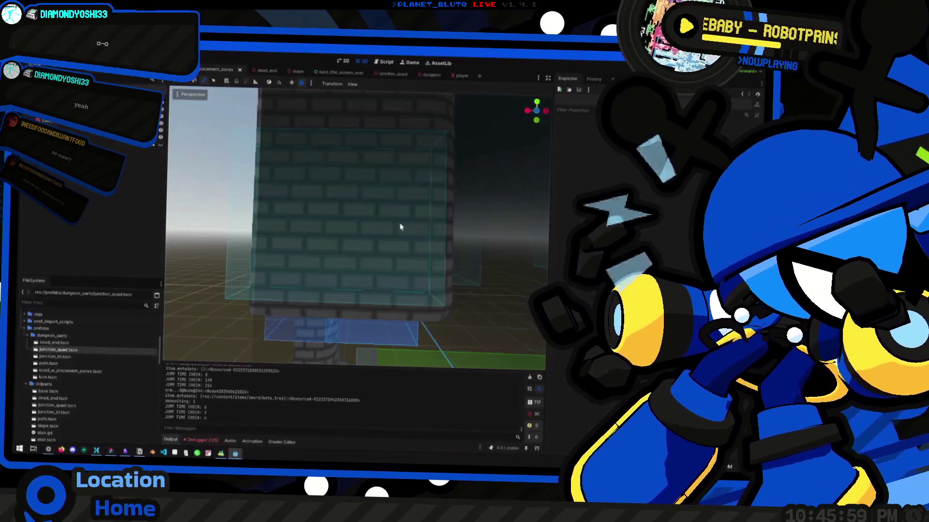
Fly the viewport over the cobblestone floor, zone volumes and brick walls, then return to the notes.
key(w)
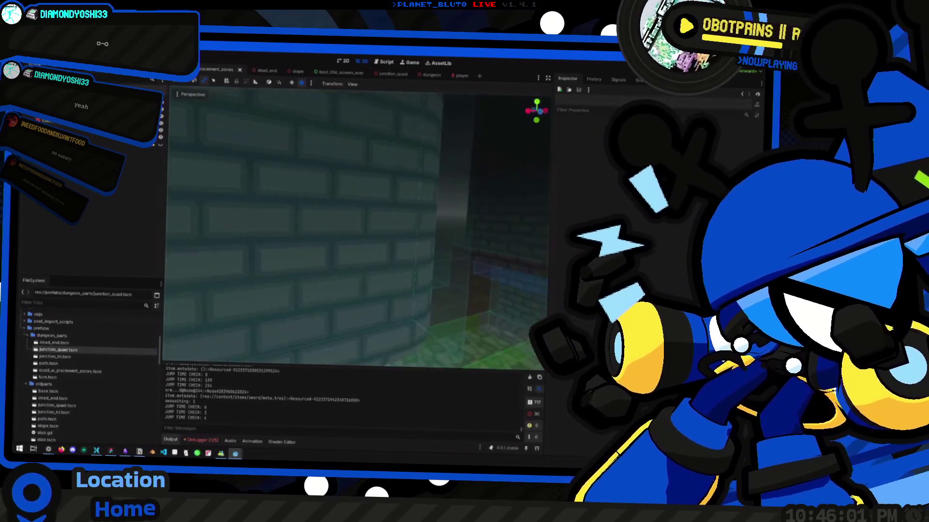
key(w)
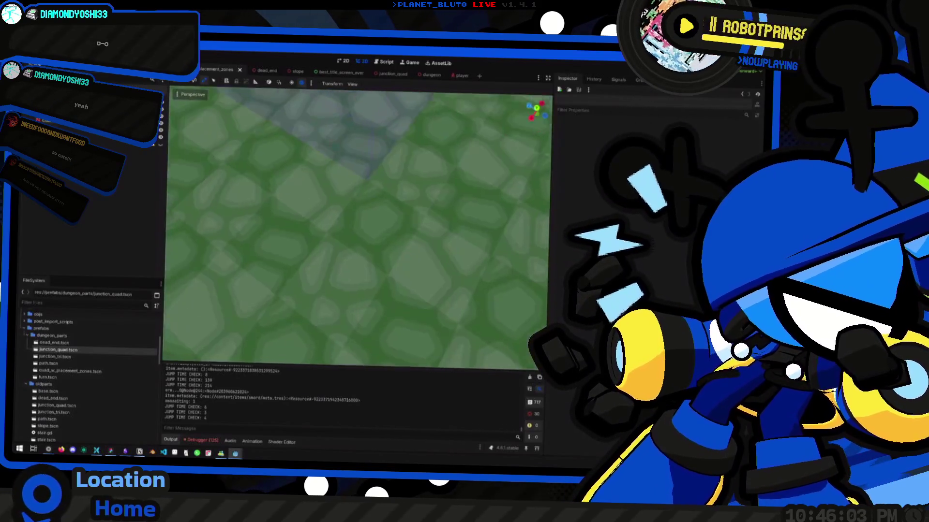
key(w)
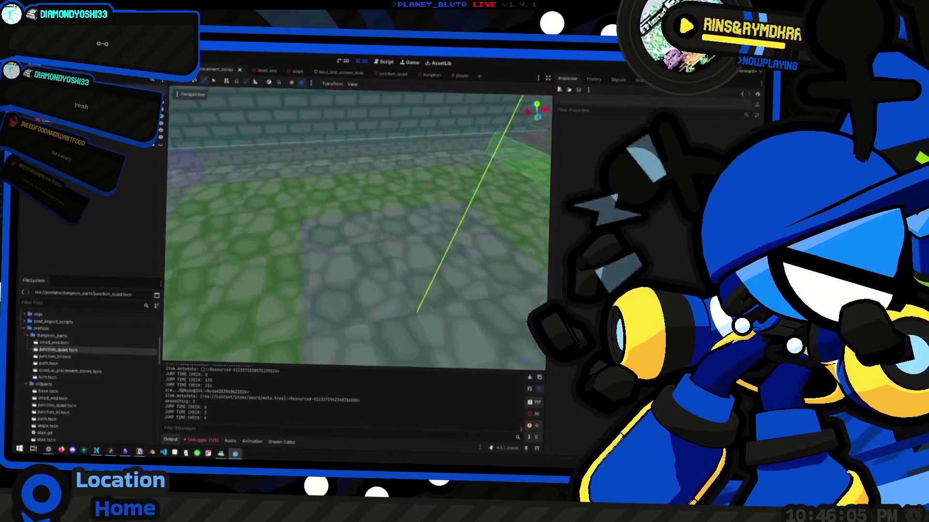
key(s)
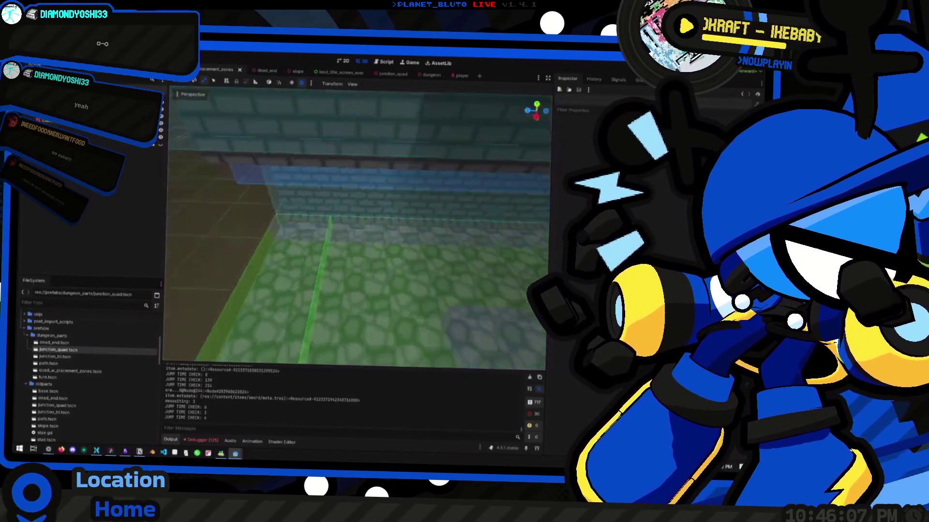
key(w)
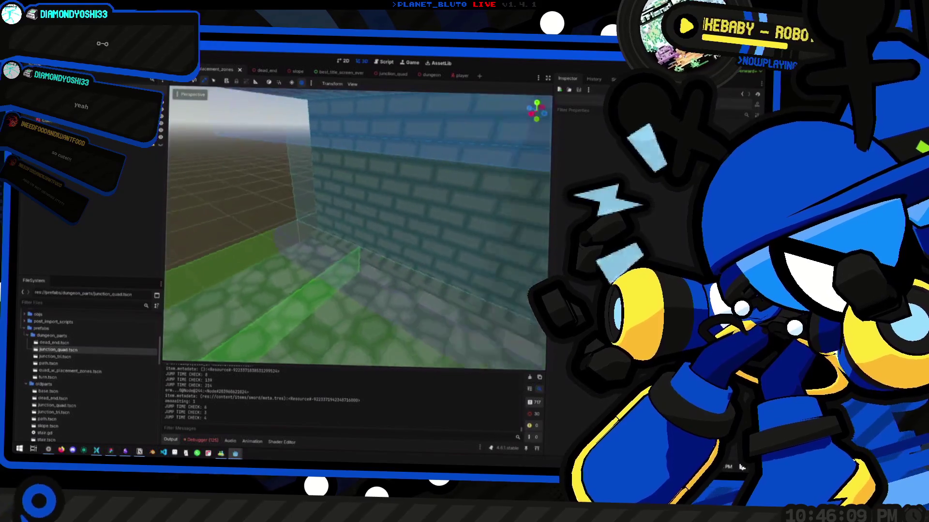
key(w)
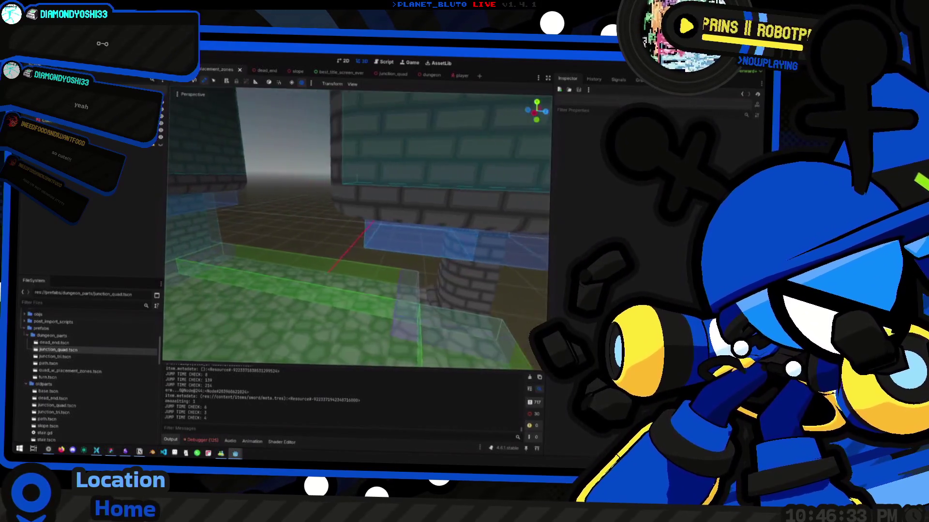
key(alt+Tab)
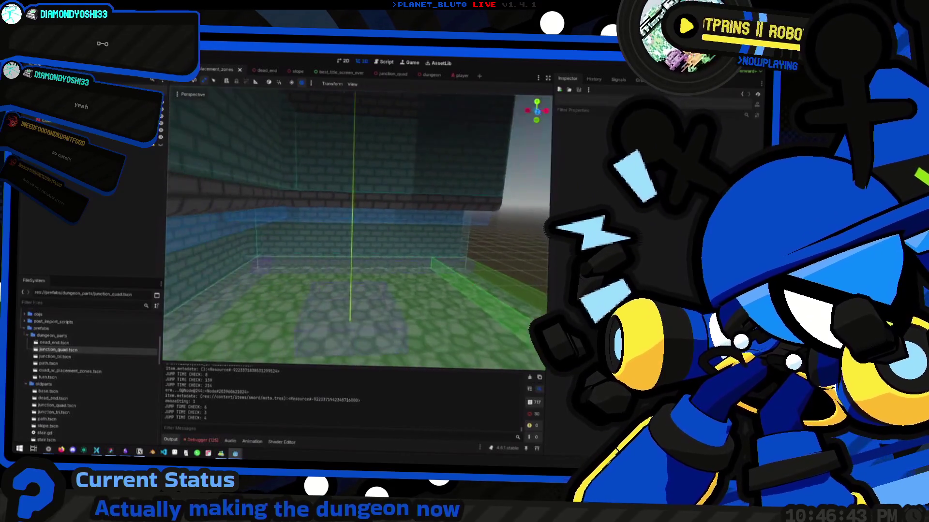
key(alt+Tab)
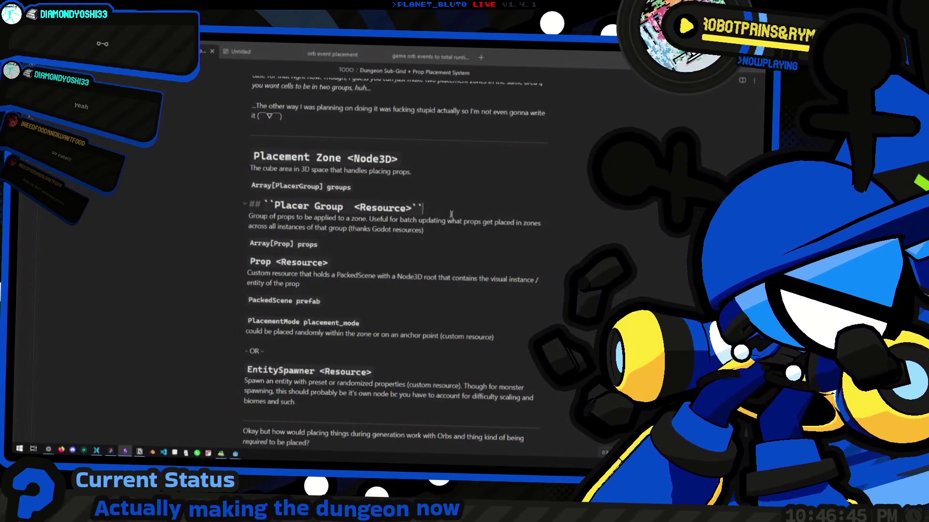
click(339, 54)
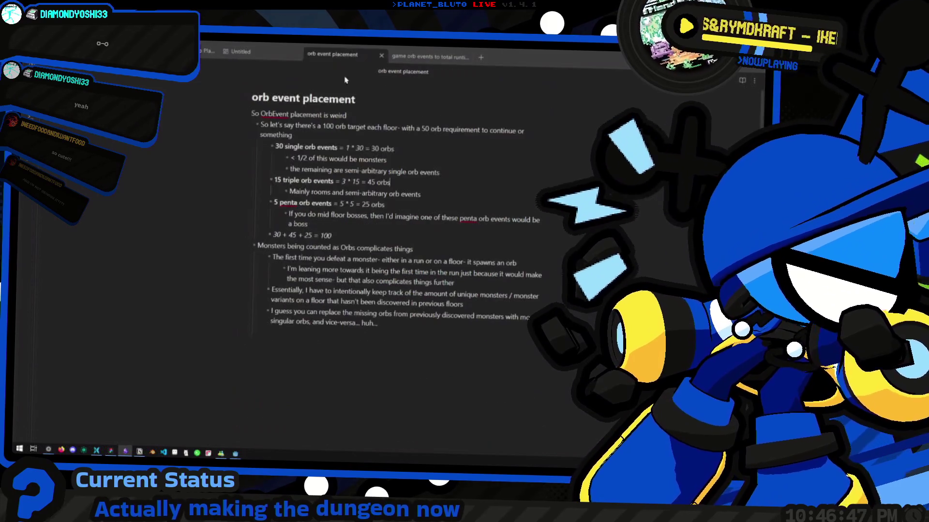
key(ctrl+Tab)
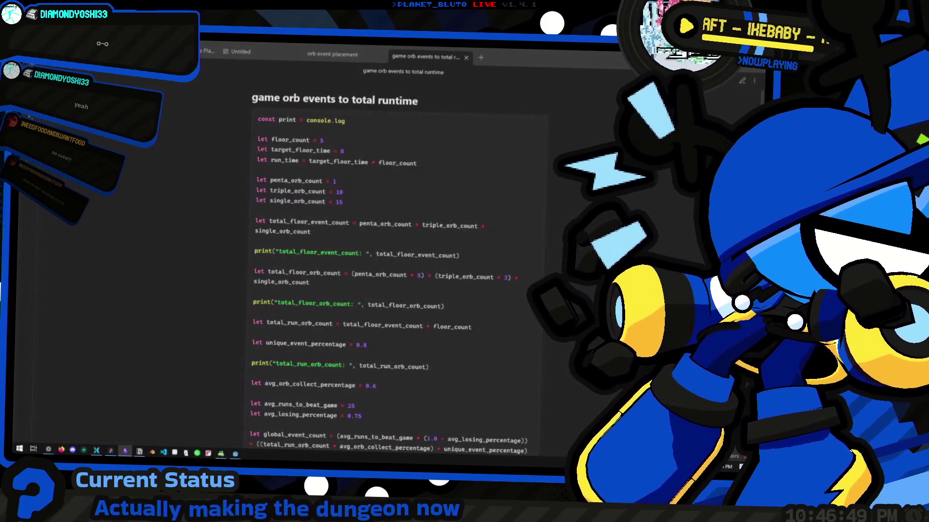
key(ctrl+Tab)
key(alt+Tab)
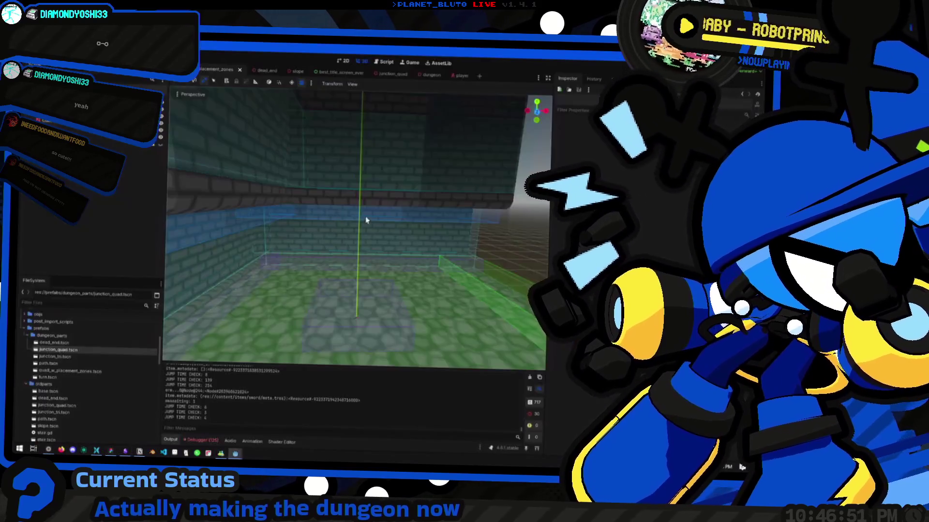
drag(356, 227, 321, 242)
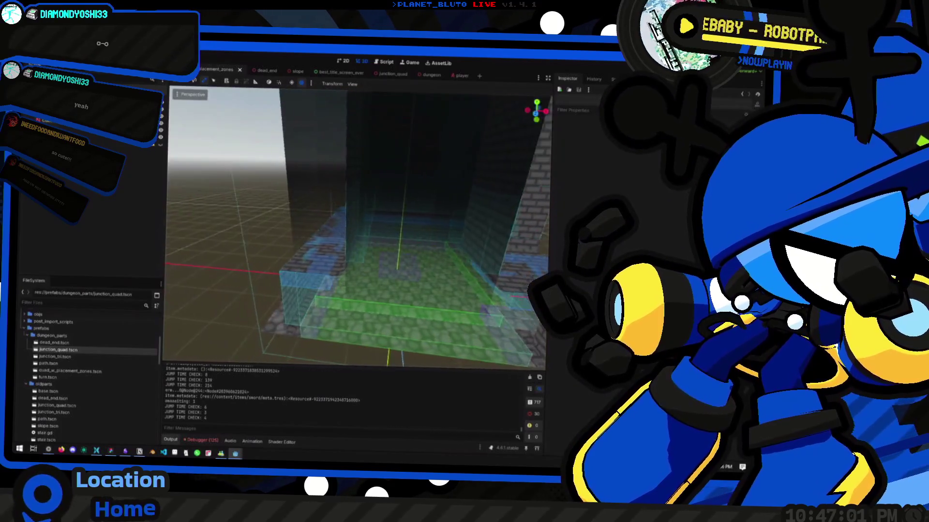
key(w)
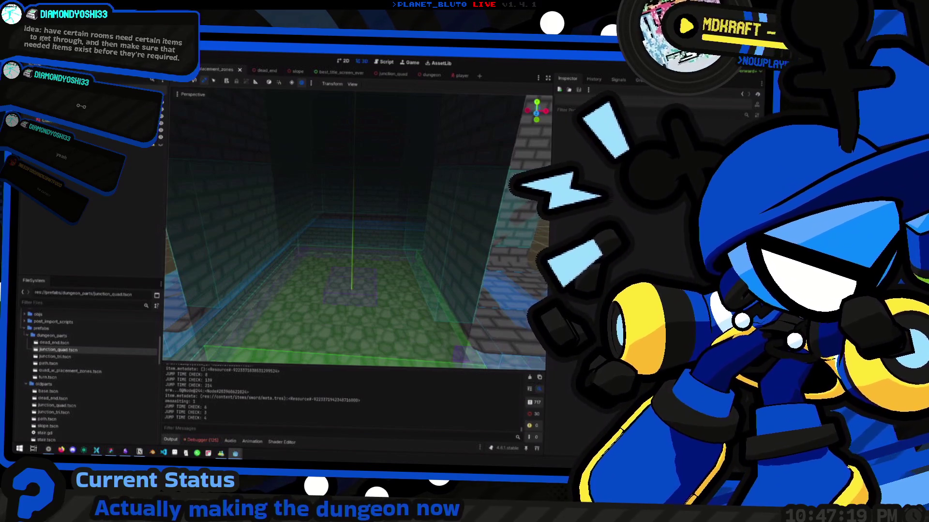
mouse_move(434, 254)
mouse_down()
mouse_move(346, 252)
mouse_move(386, 252)
mouse_up()
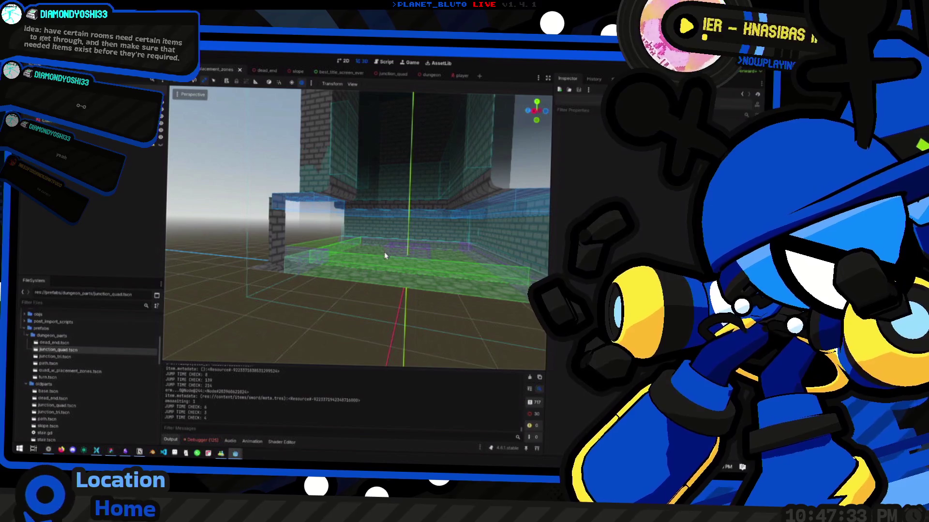
drag(386, 247, 358, 251)
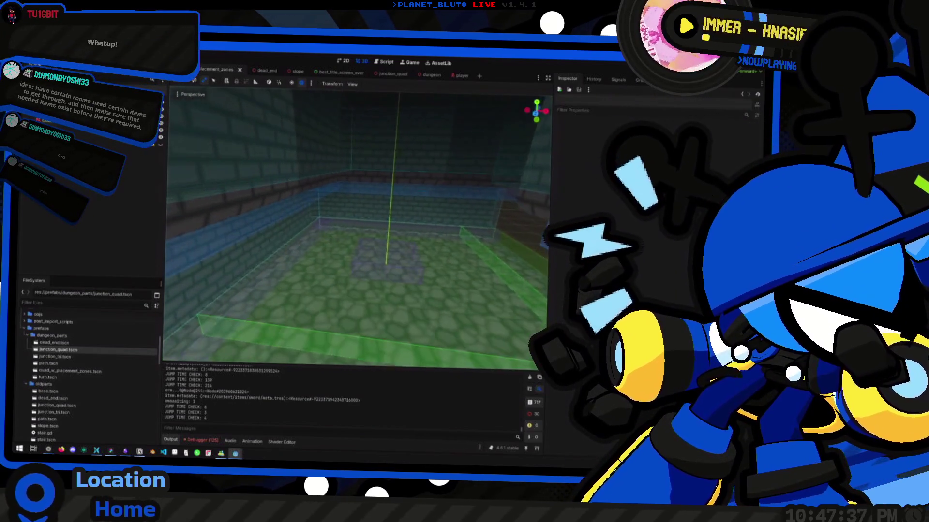
key(alt+Tab)
click(310, 178)
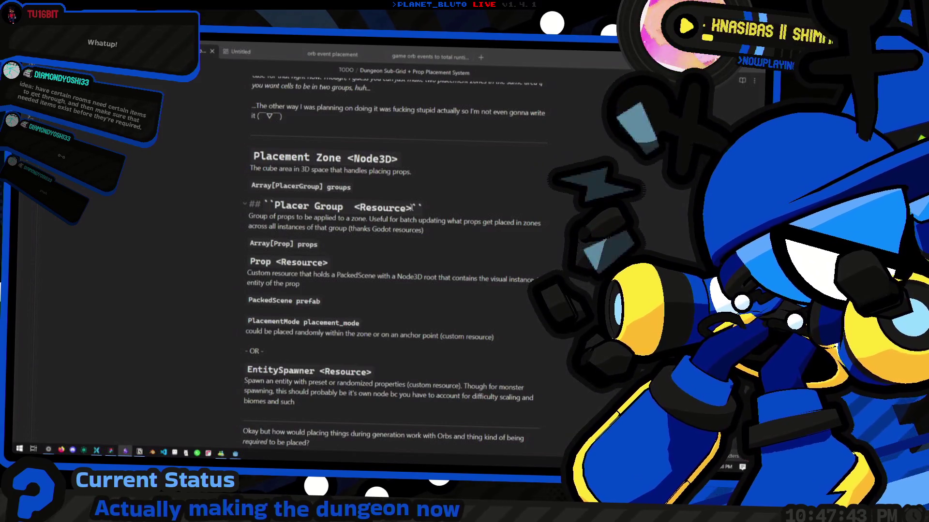
Walk the character through the brick corridor into the cobblestone cave and back.
key(alt+Tab)
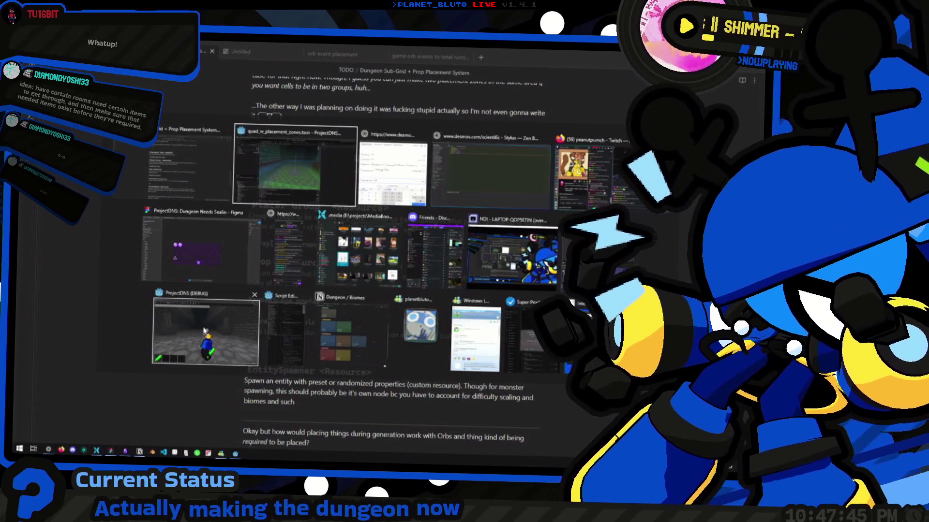
key(w)
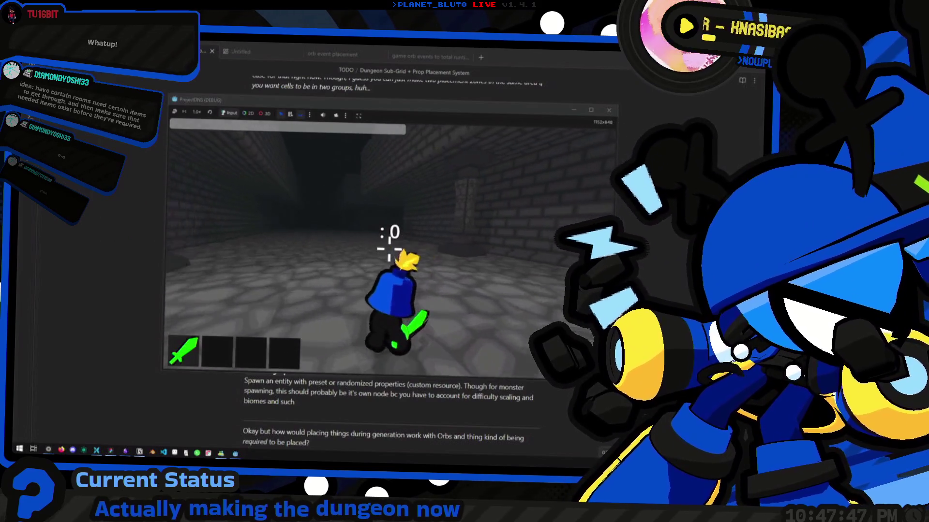
key(w)
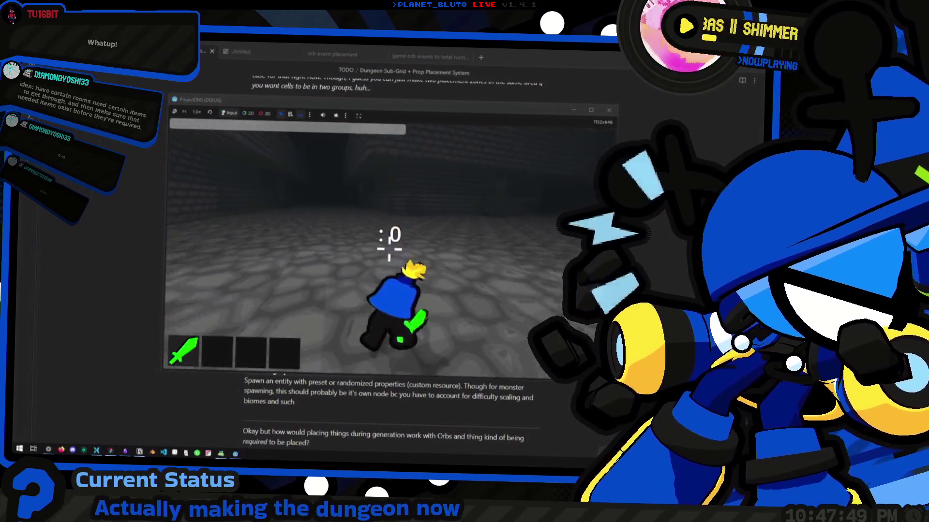
key(w)
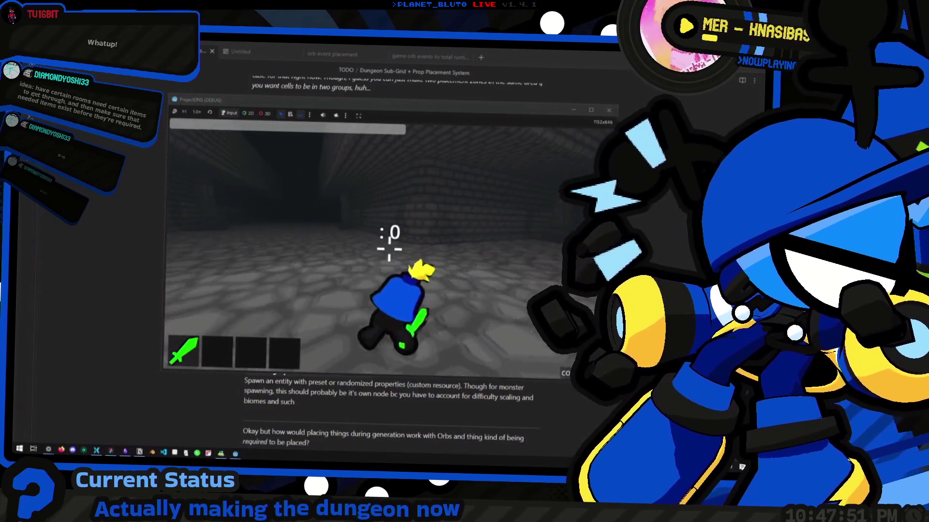
key(w)
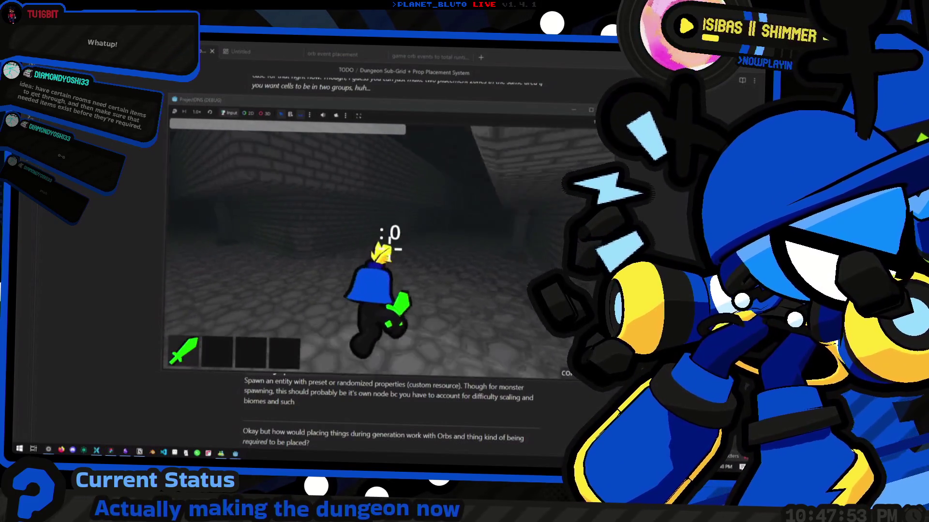
key(w)
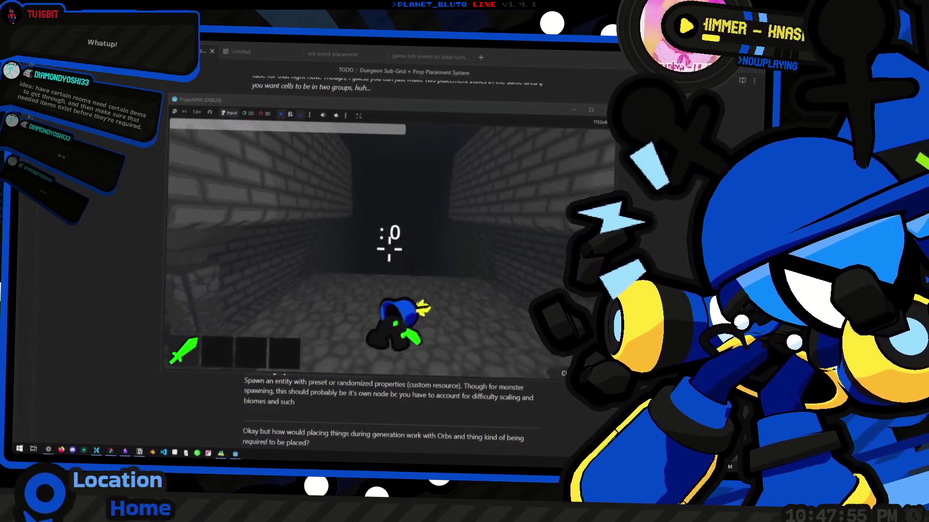
key(w)
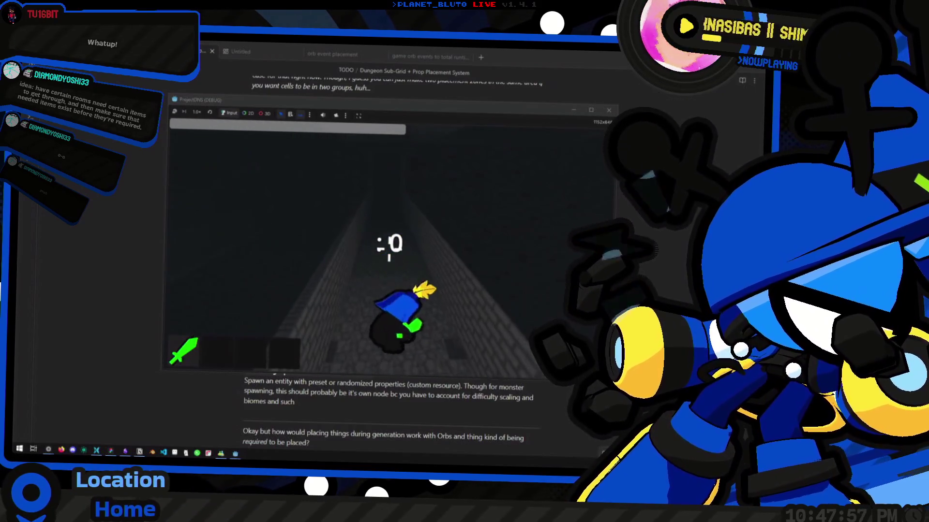
key(w)
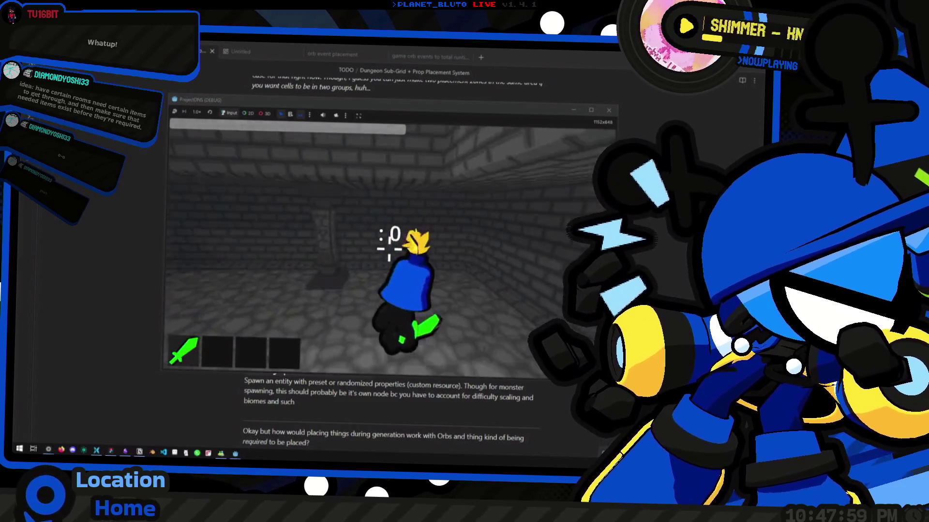
key(w)
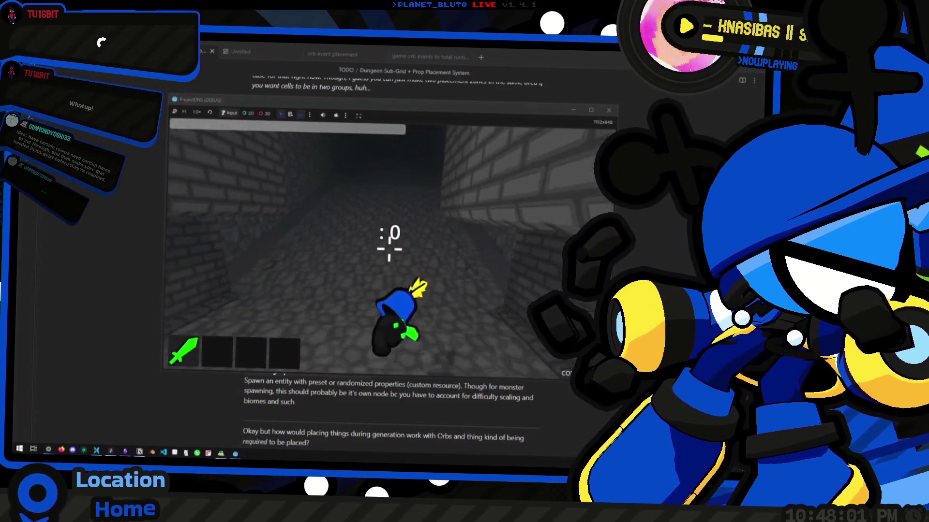
key(w)
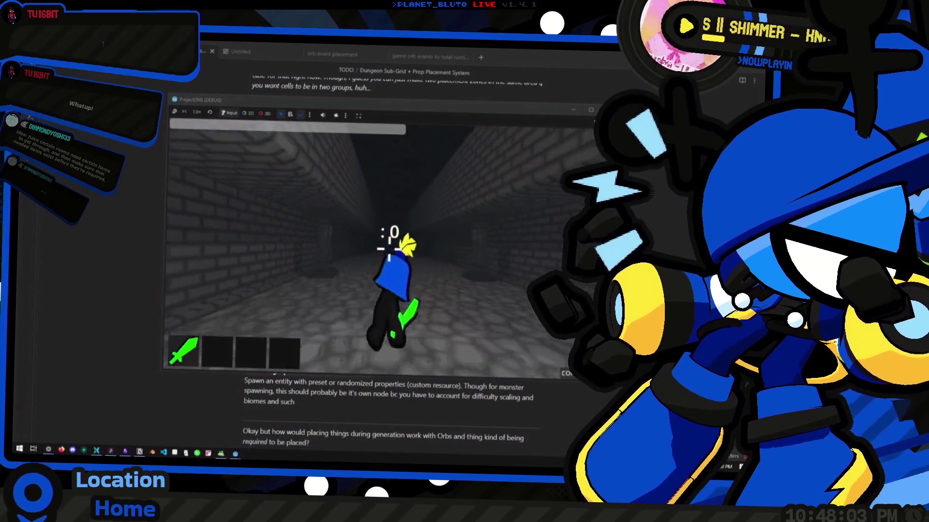
key(w)
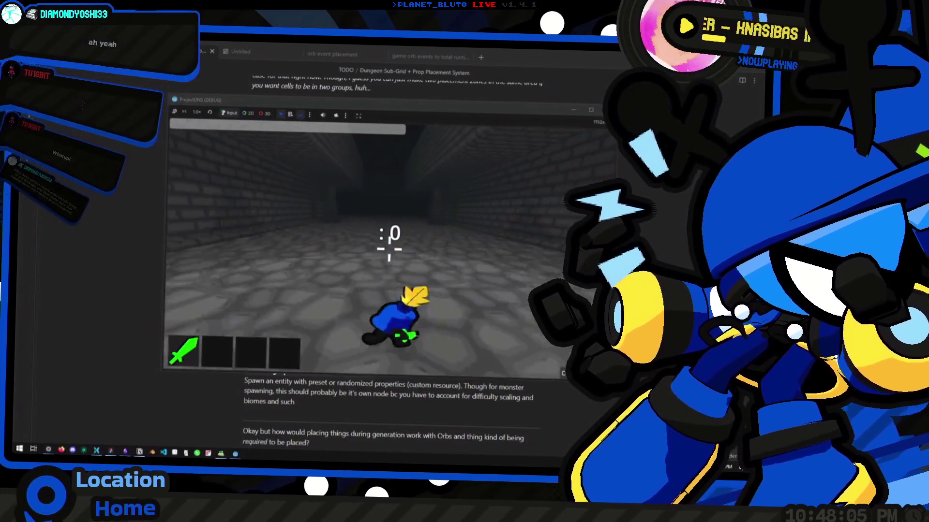
Run and roll the character down the corridor into the open stone room.
key(w)
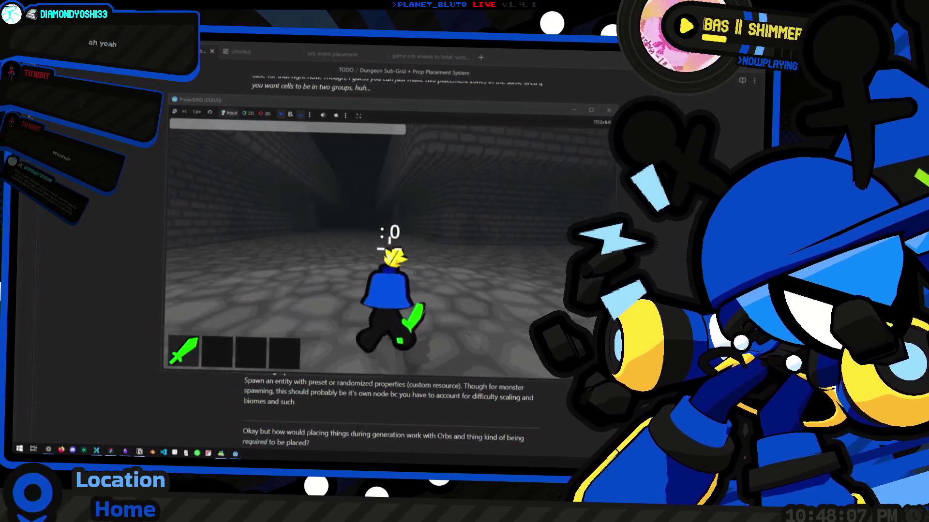
key(w)
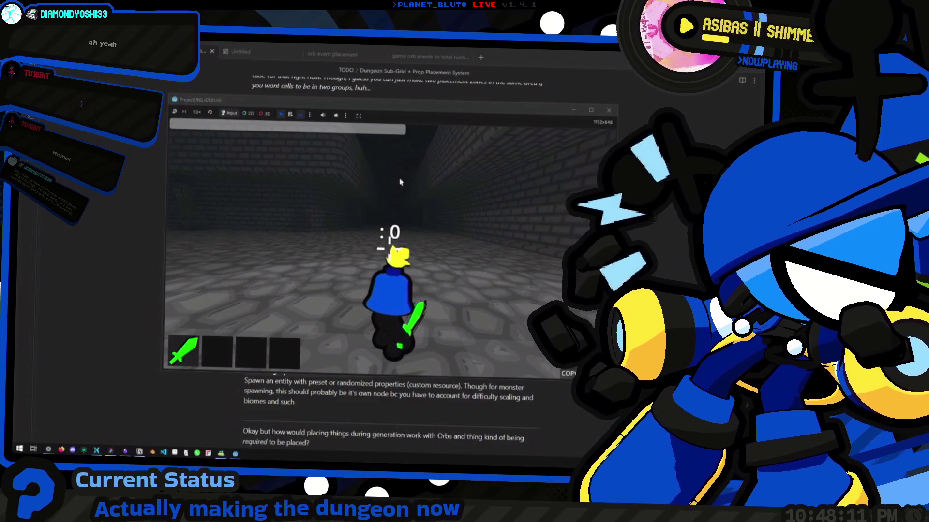
key(w)
key(w)
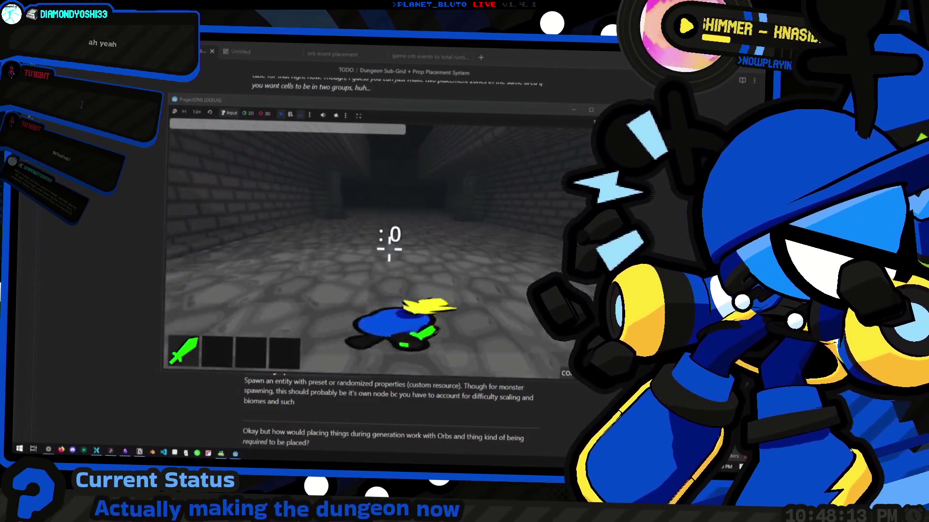
key(w)
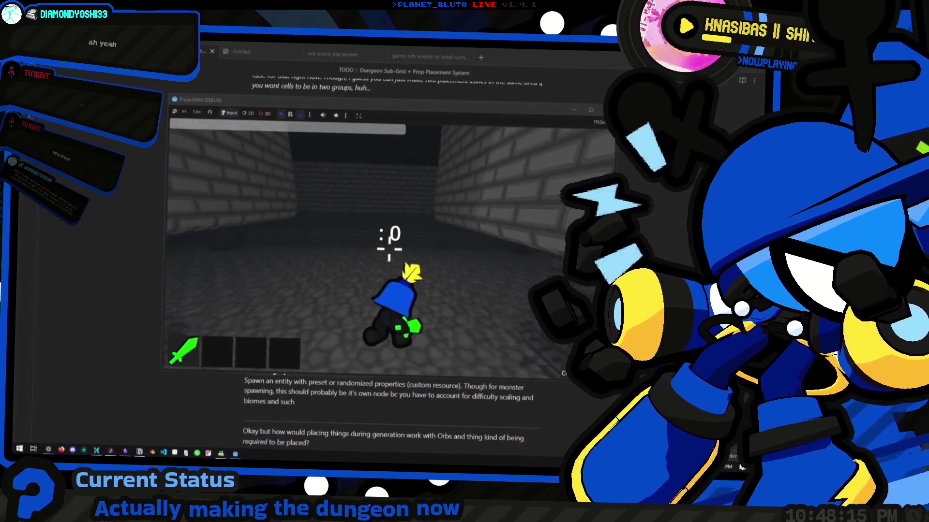
key(w)
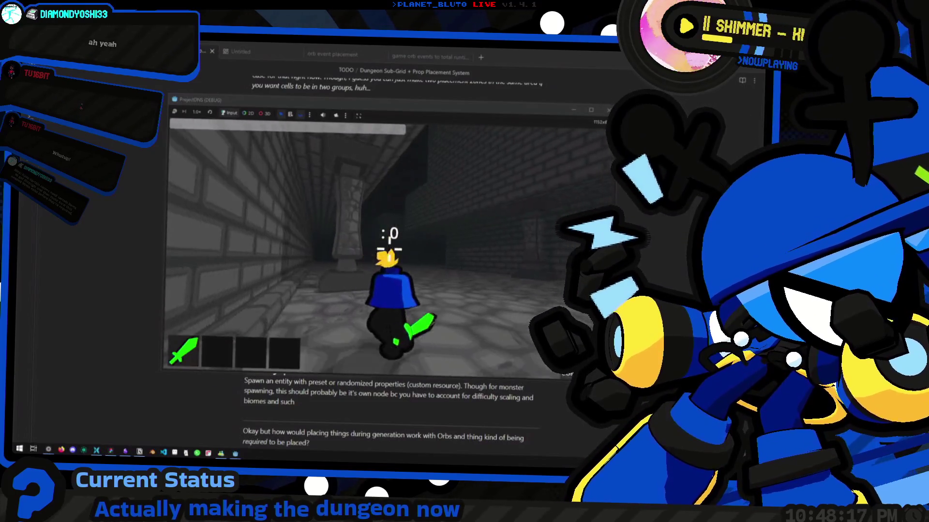
key(w)
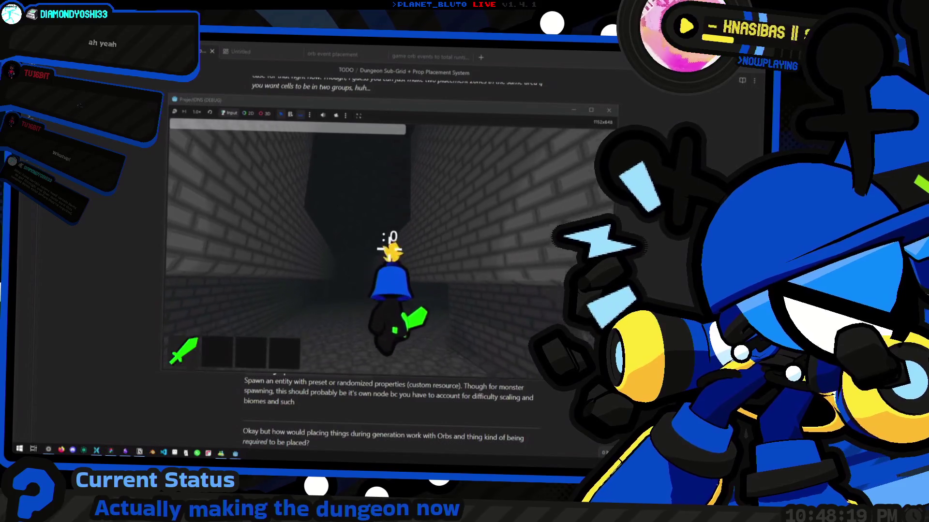
key(w)
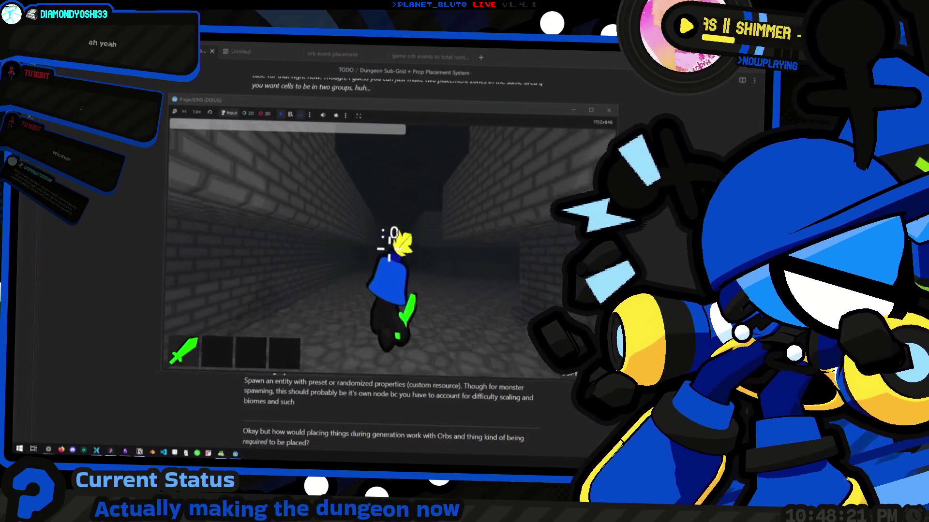
key(w)
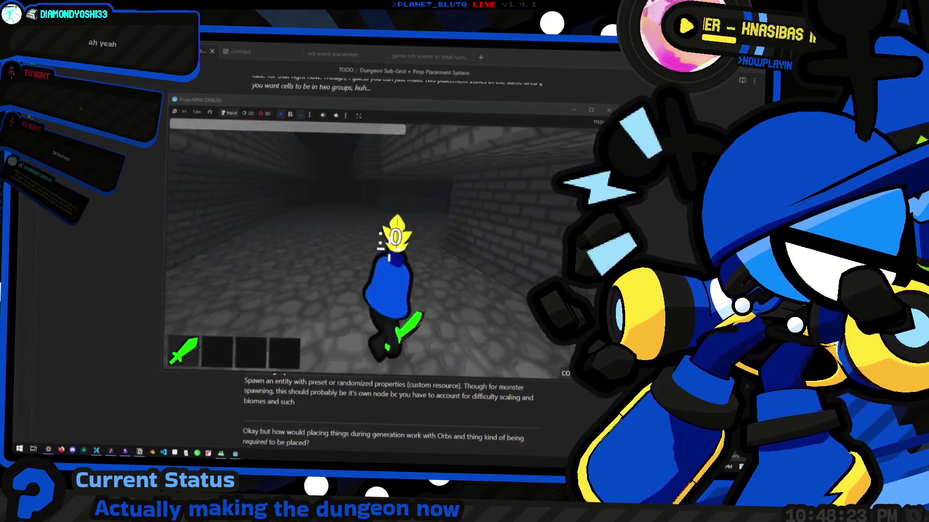
key(w)
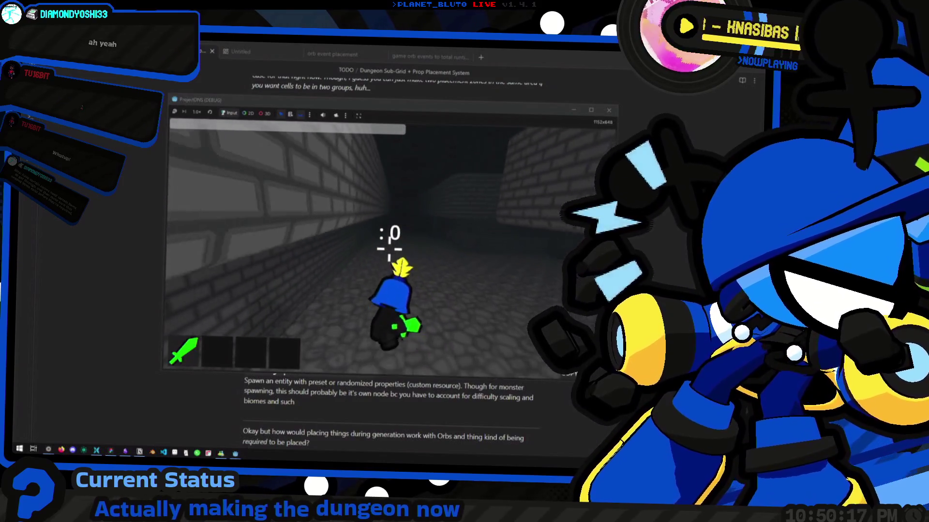
Walk and roll the character down the corridor, then close the game window with Alt+F4.
key(w)
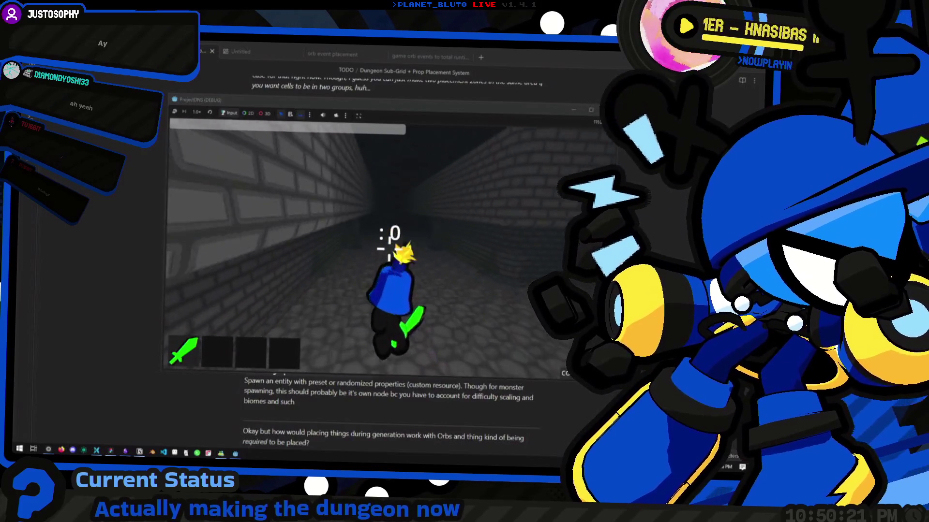
key(space)
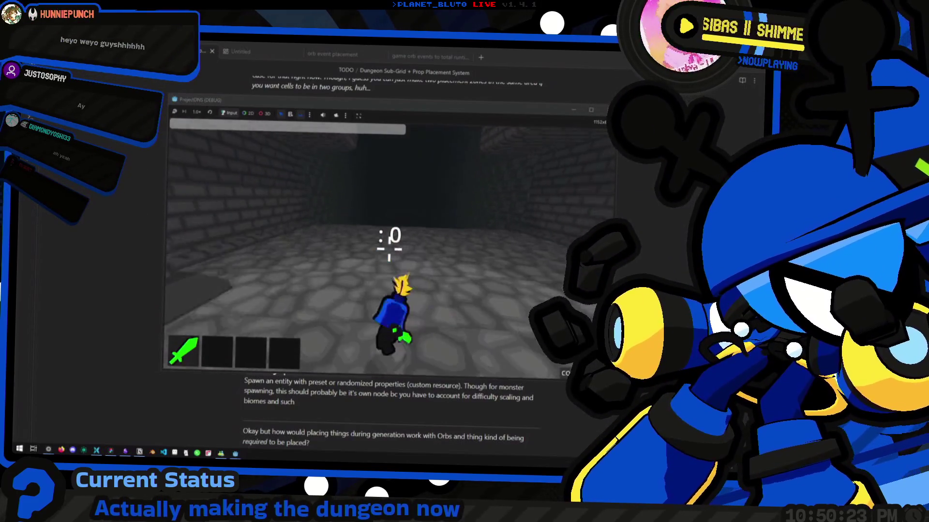
key(w)
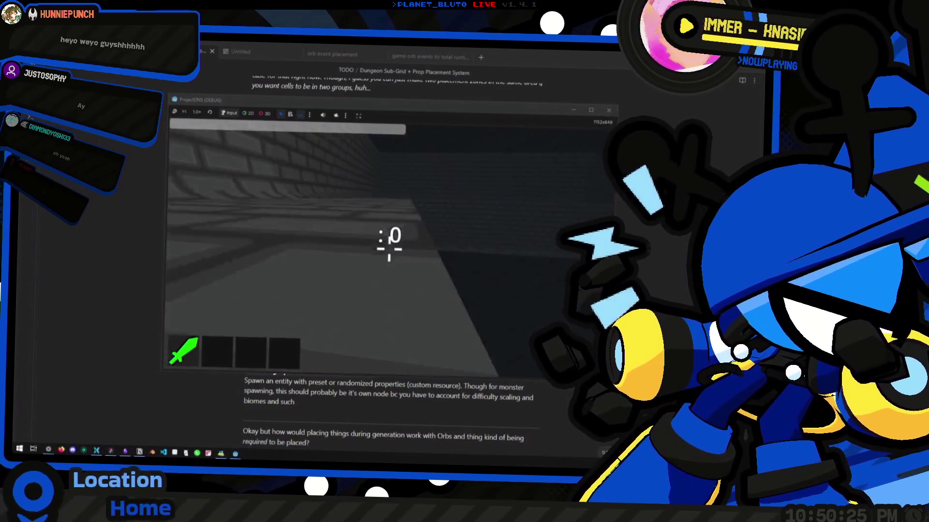
key(w)
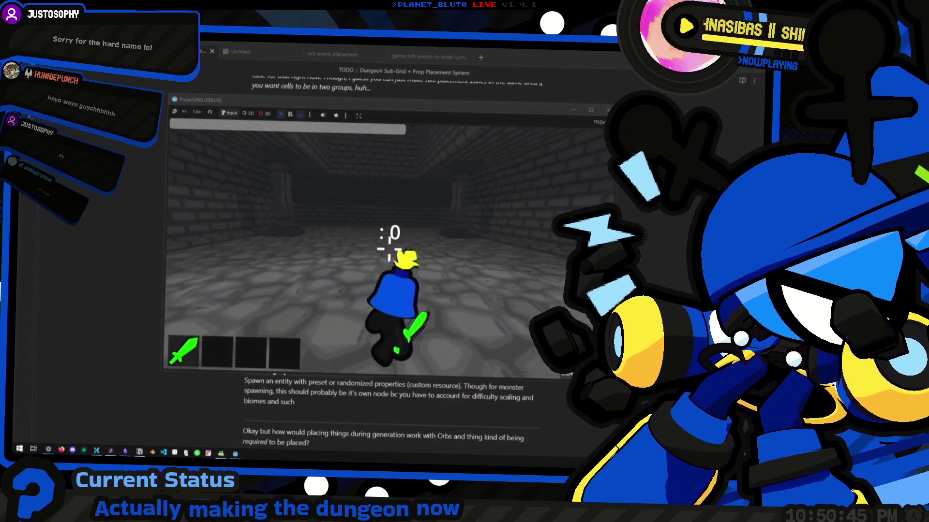
click(389, 115)
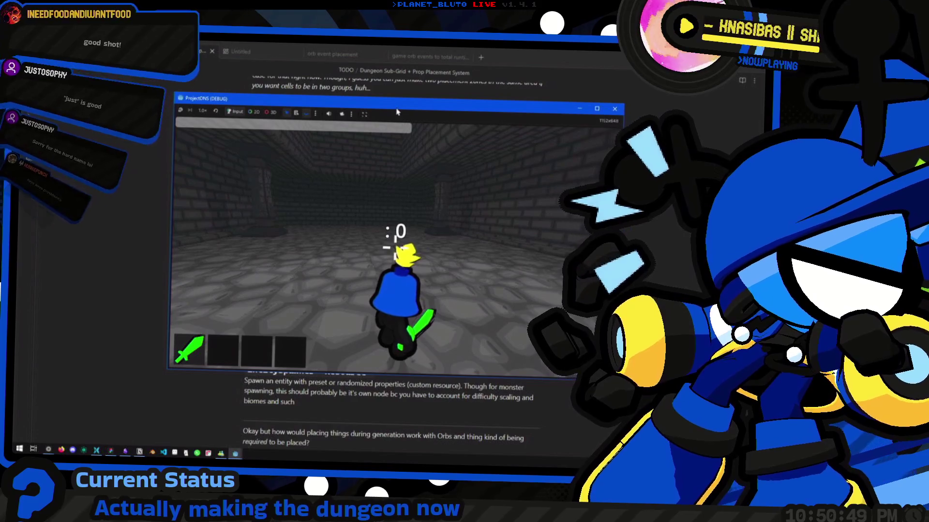
key(alt+F4)
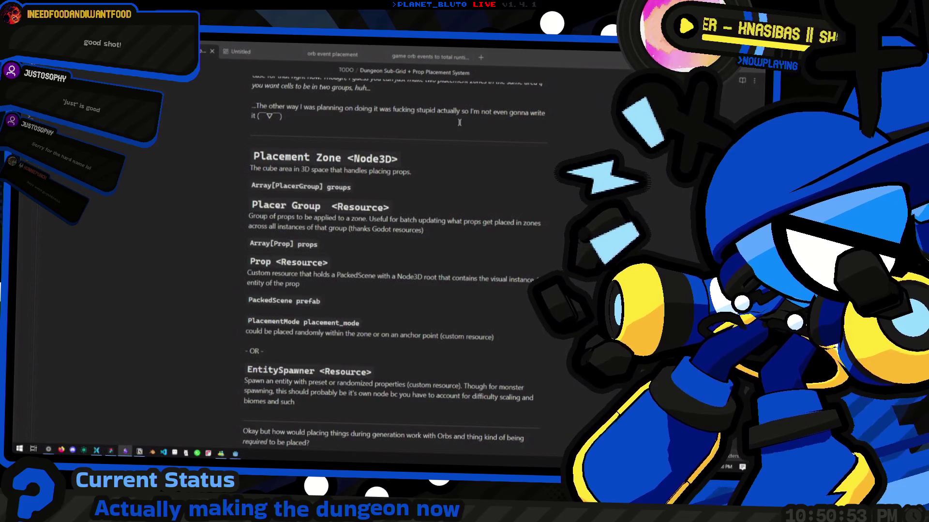
Scroll back up through the prop placement notes and switch to the Figma orb-grid file.
scroll(461, 122, up, 4)
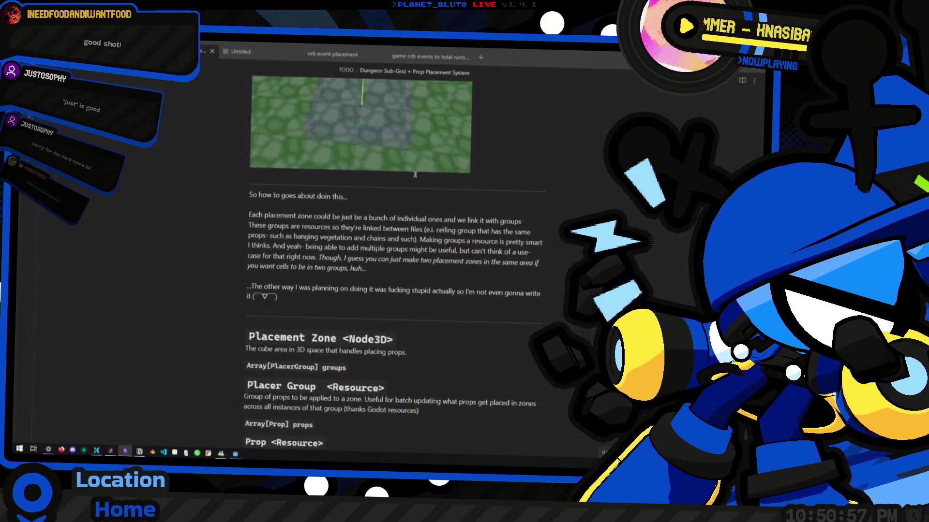
scroll(415, 174, up, 5)
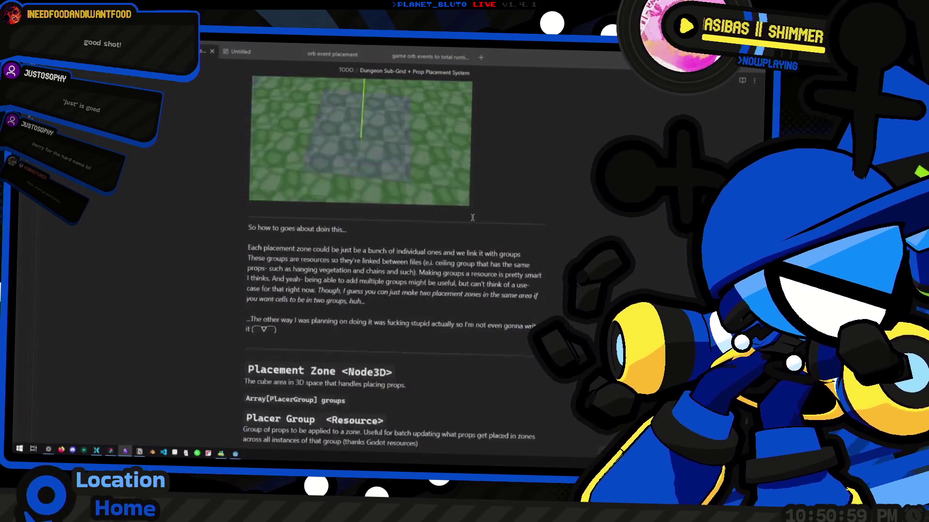
key(alt+Tab)
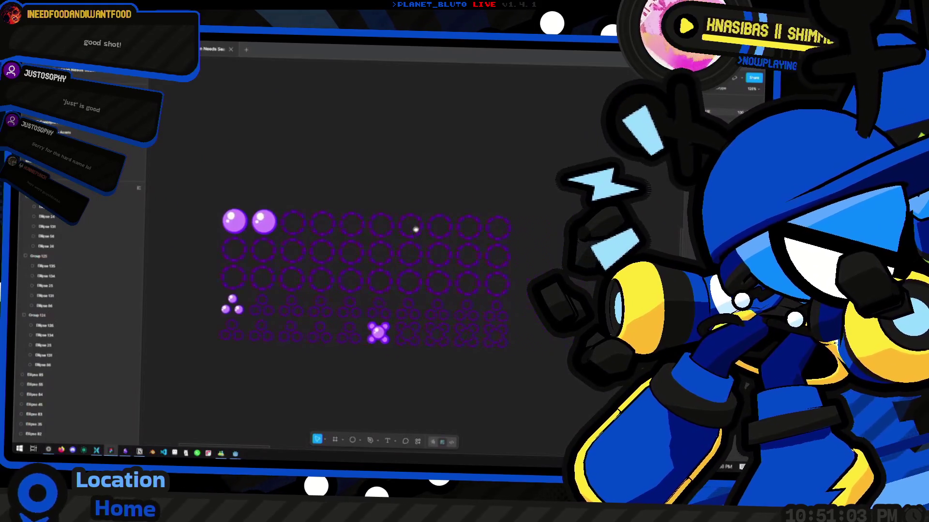
Cycle between the Desmos calculator and the running game, turning and rolling the character.
key(alt+Tab)
click(397, 179)
key(alt+Tab)
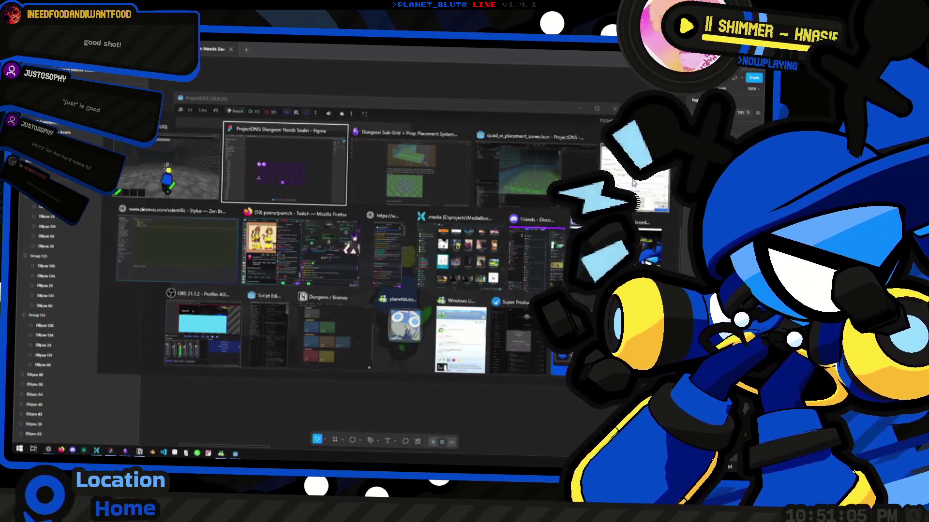
key(alt+Tab)
key(alt+Tab)
key(alt+Tab)
click(305, 233)
click(556, 246)
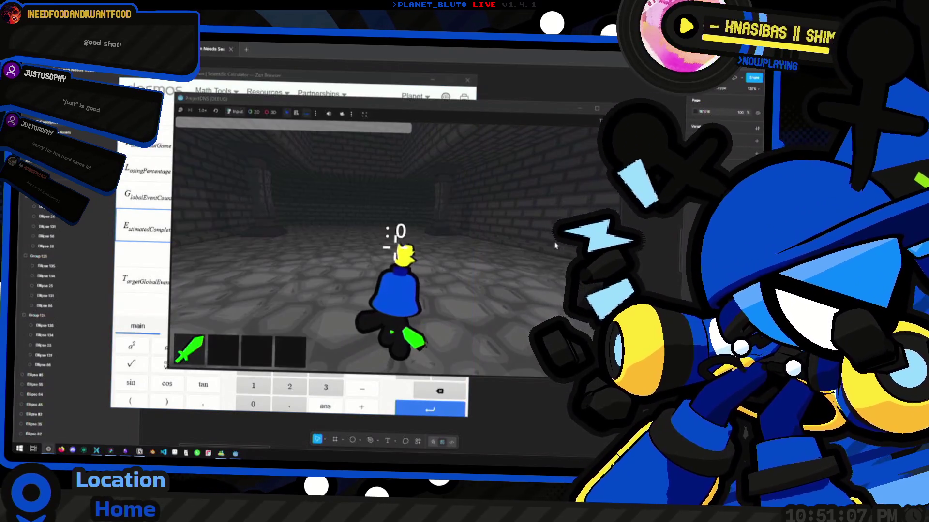
key(alt+Tab)
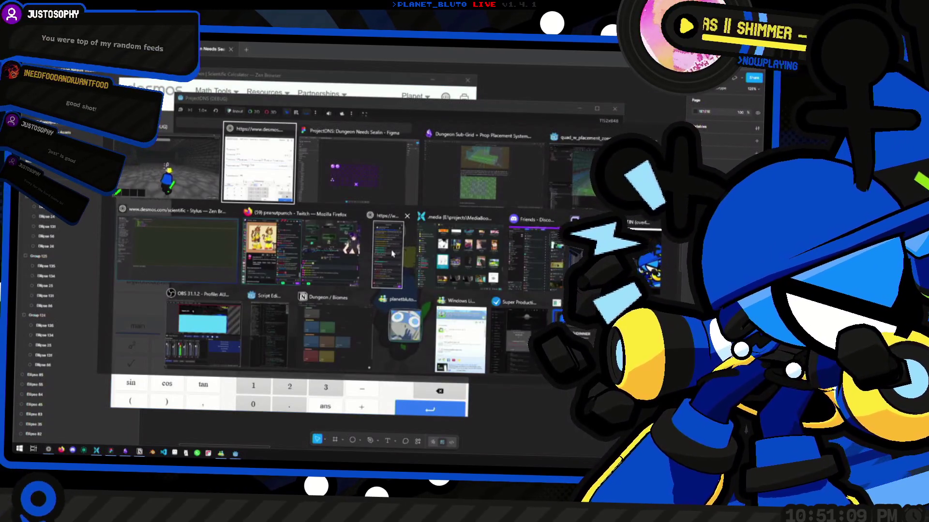
key(alt+shift+Tab)
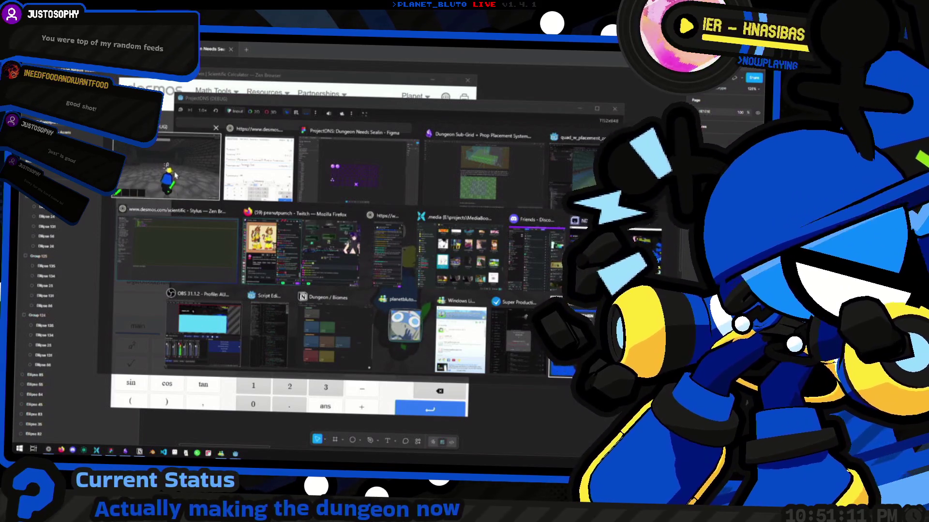
key(w)
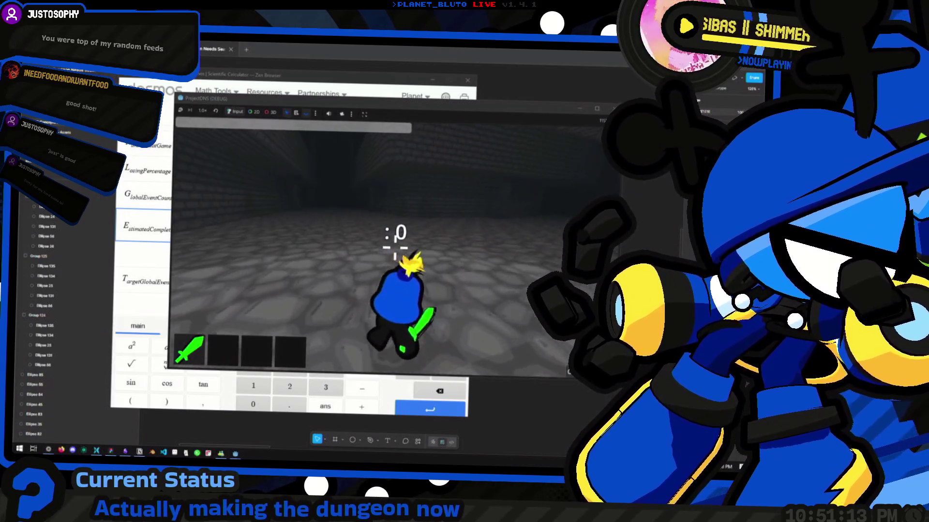
key(space)
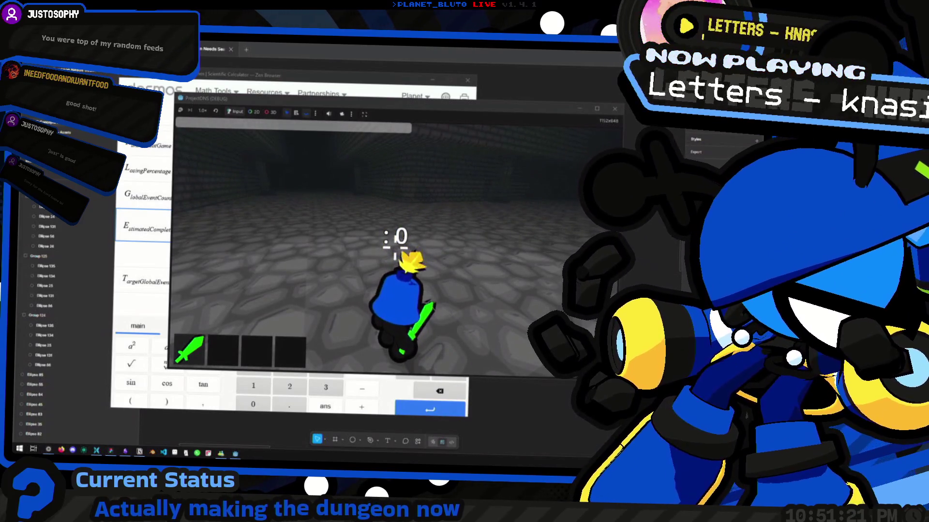
Bring the Godot editor forward from the taskbar, then switch to the browser.
mouse_move(235, 453)
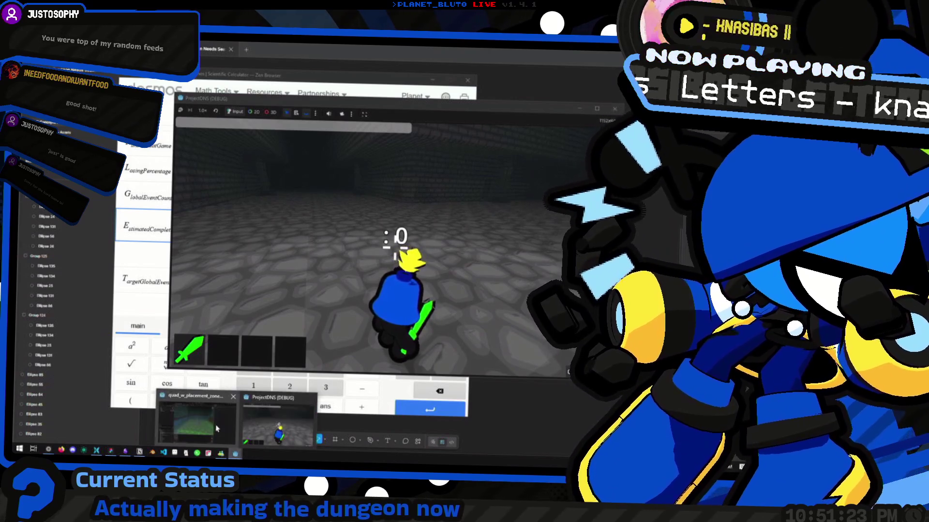
click(213, 424)
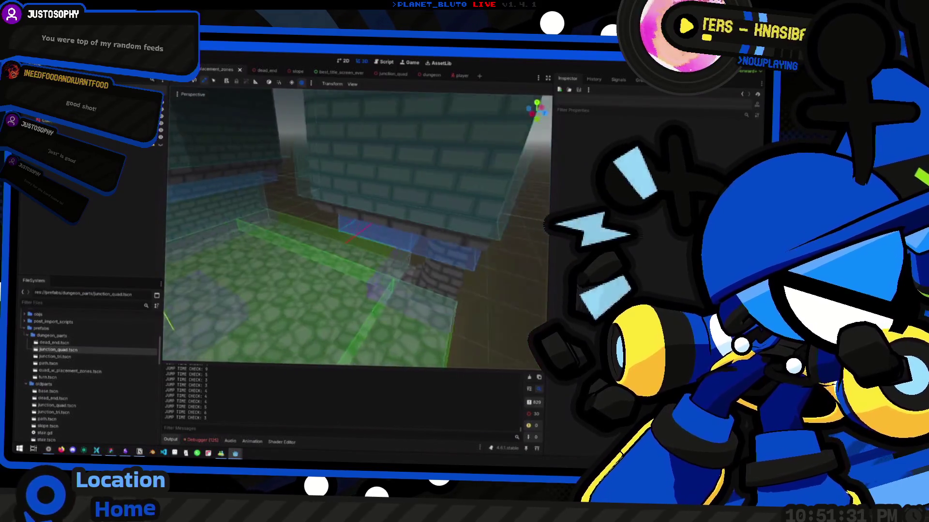
key(alt+Tab)
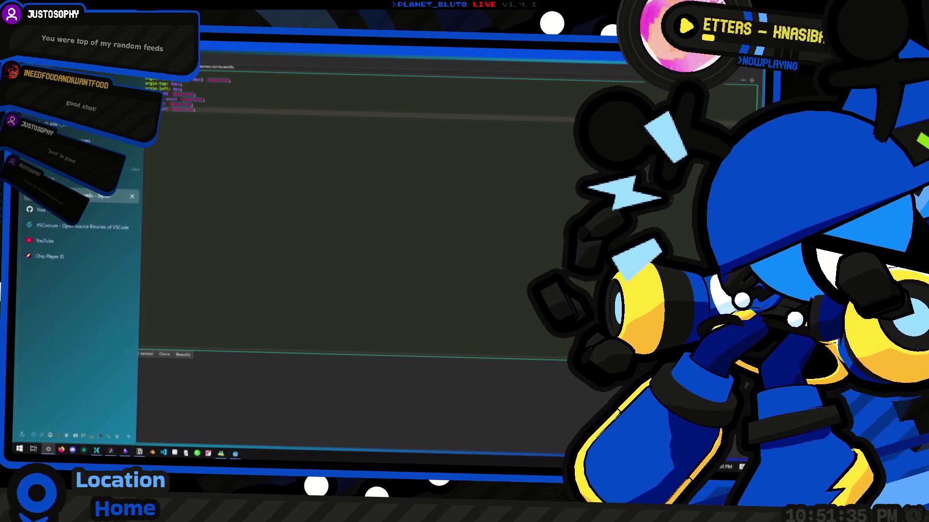
Move from the Bluesky profile, closing YouTube, to the playlist grid tab, then return to Godot.
key(ctrl+Tab)
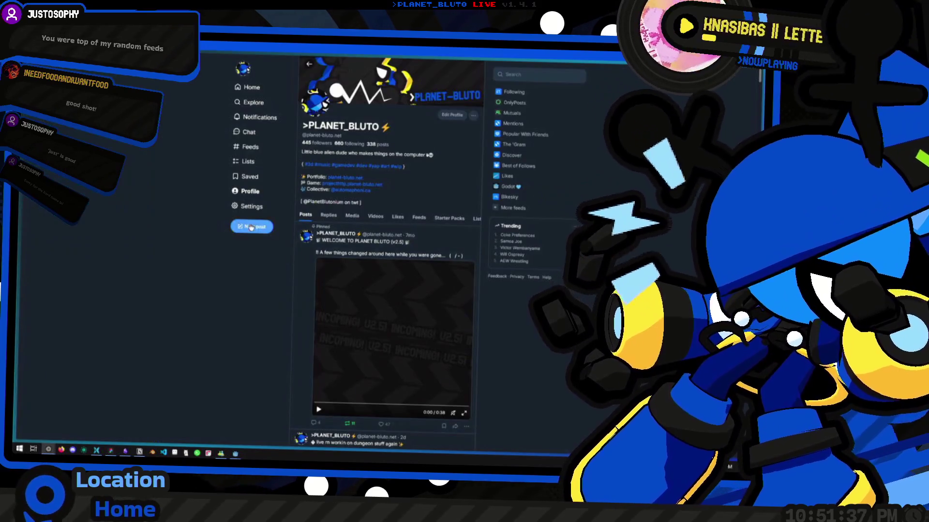
click(58, 209)
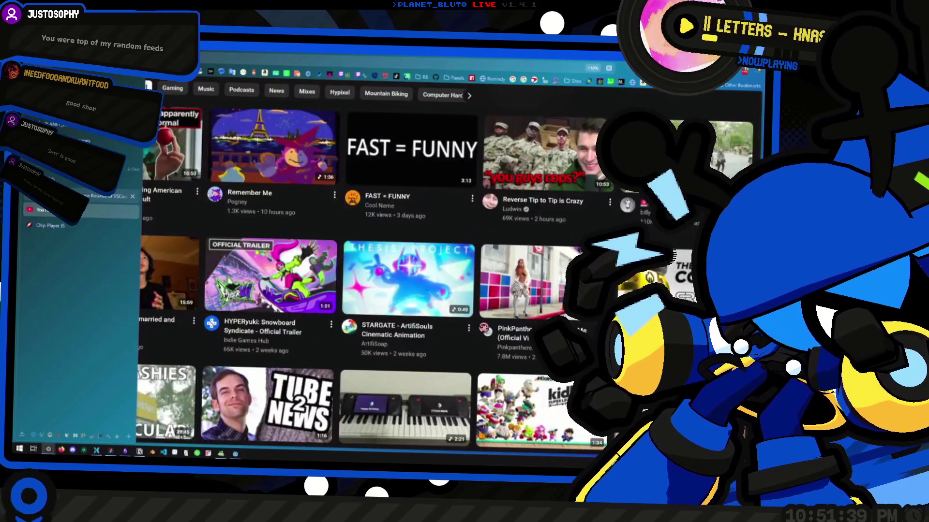
click(132, 211)
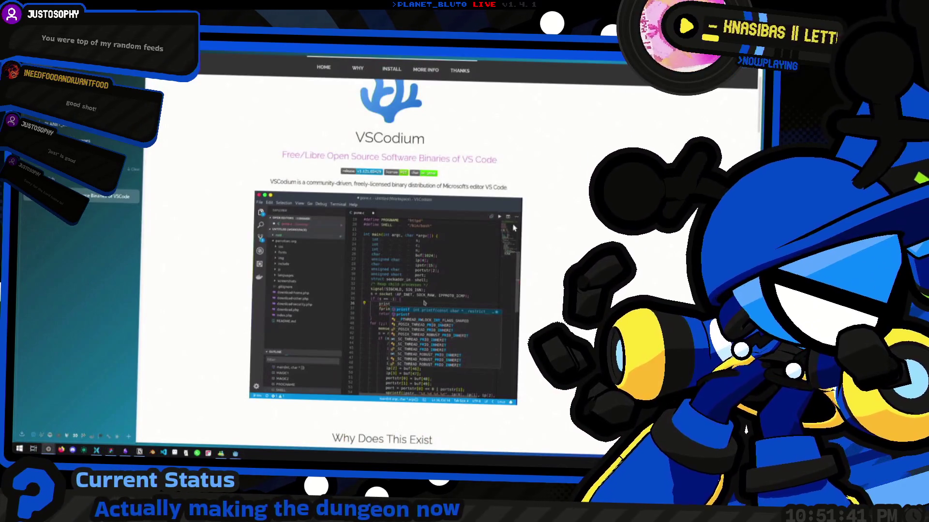
scroll(409, 163, up, 2)
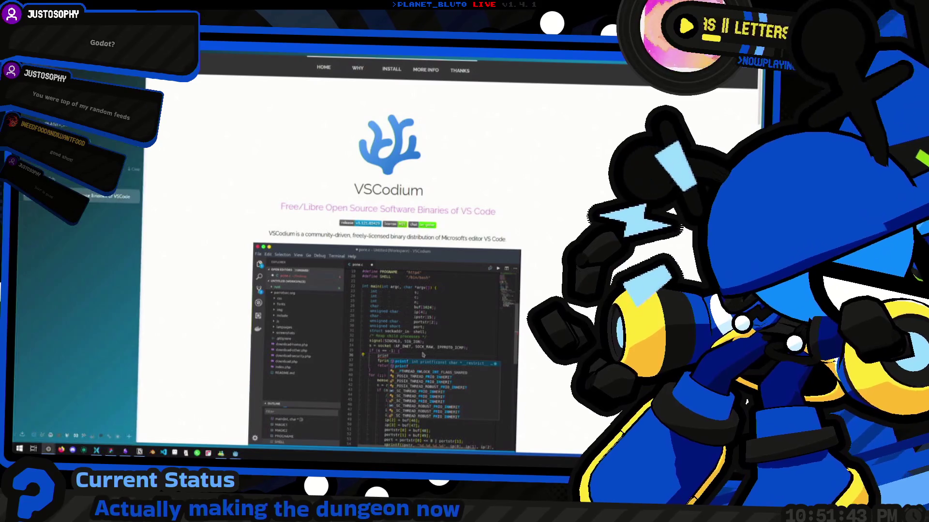
right_click(68, 173)
click(97, 183)
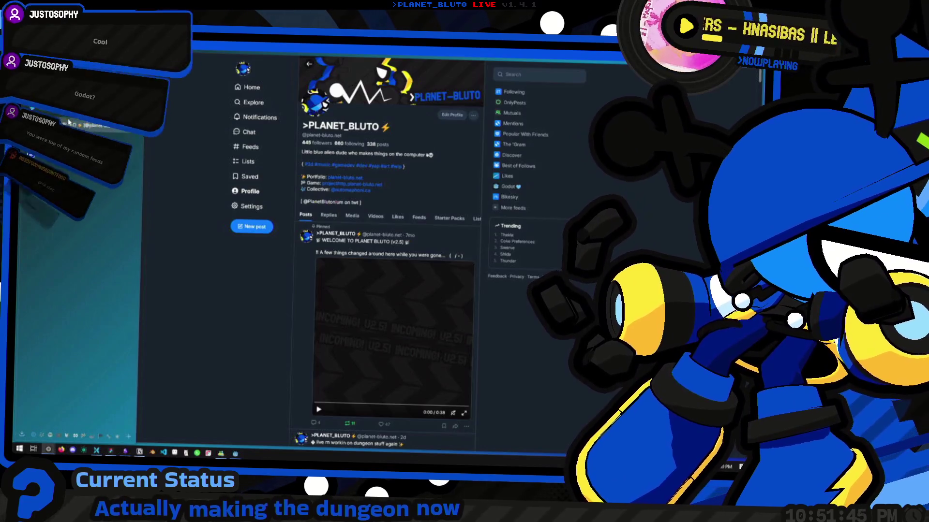
right_click(66, 213)
click(91, 245)
key(alt+Tab)
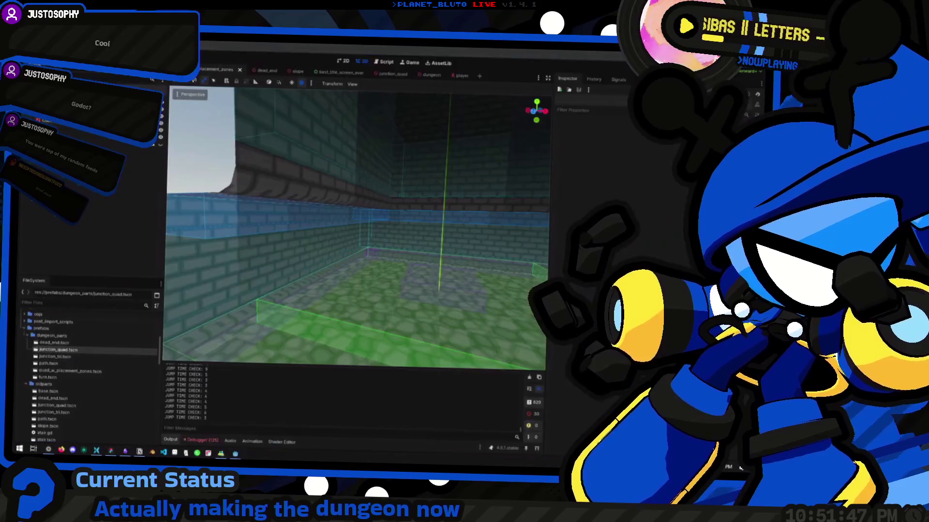
drag(388, 208, 390, 213)
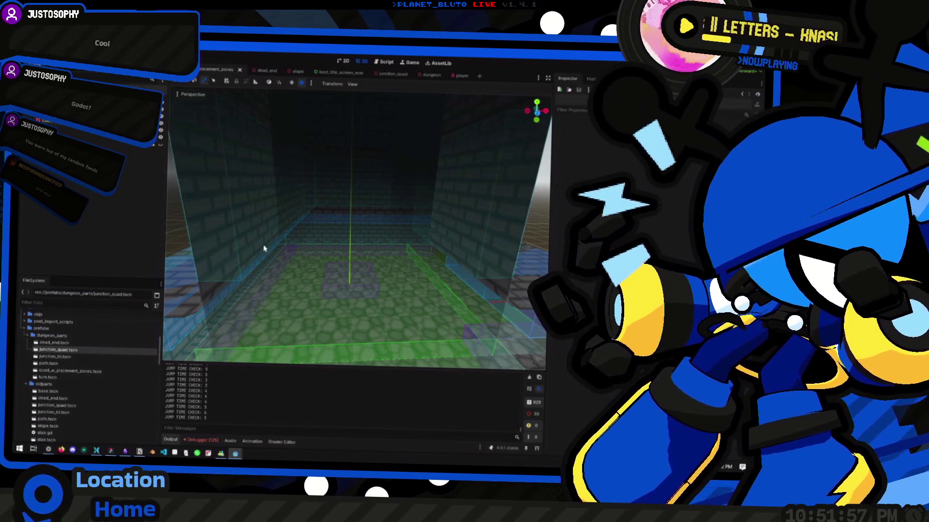
drag(270, 276, 391, 263)
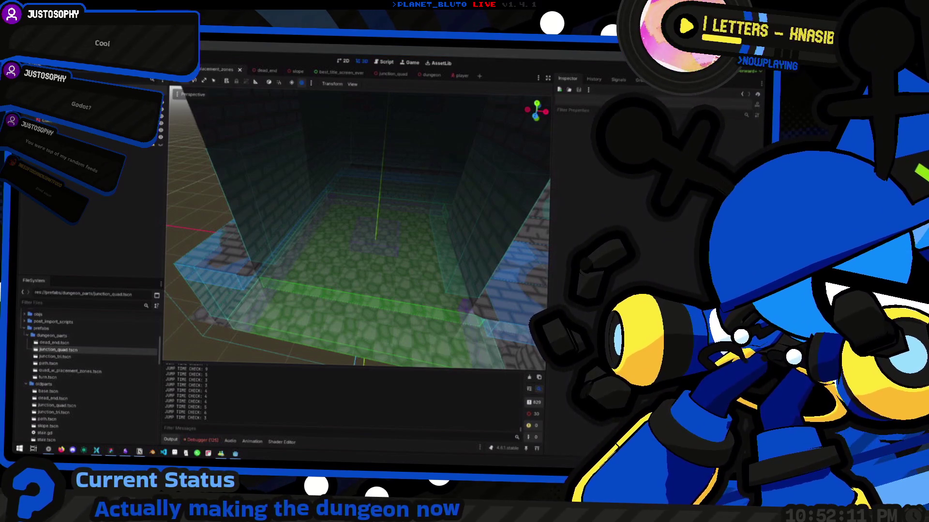
scroll(390, 240, up, 5)
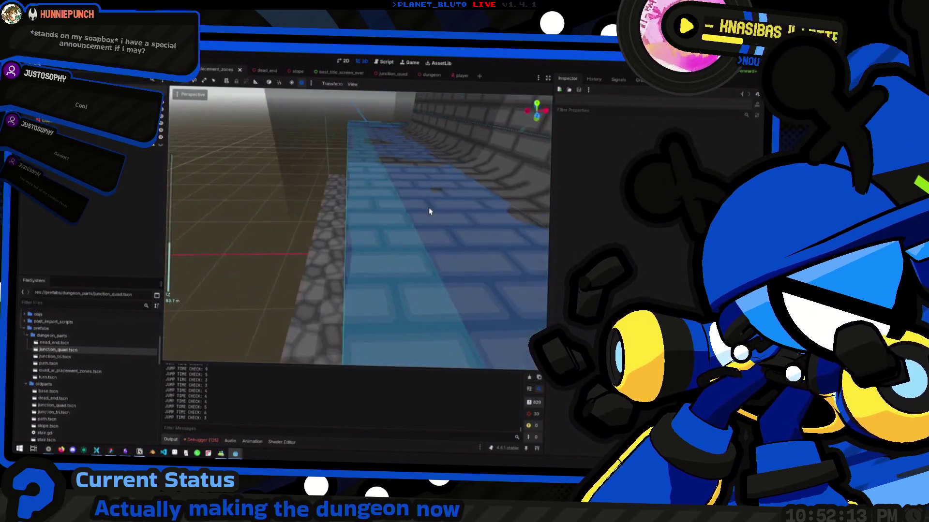
key(w)
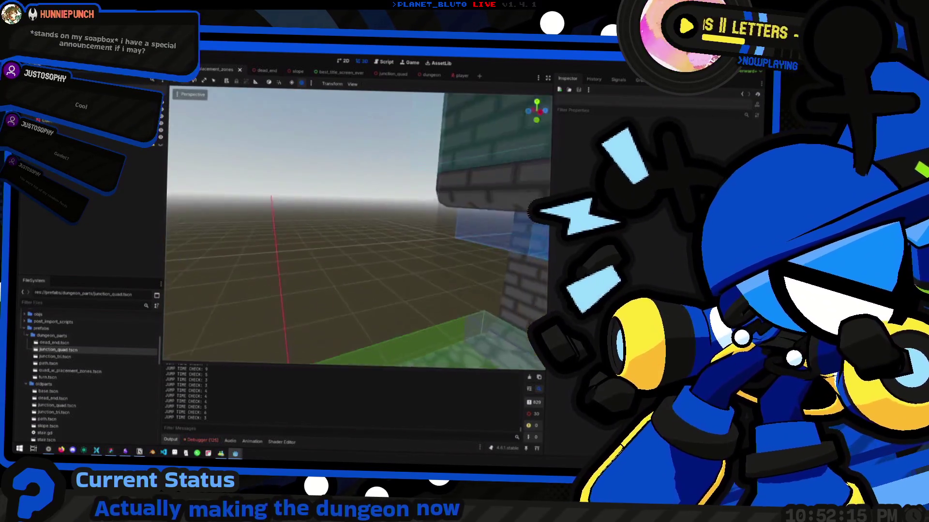
key(w)
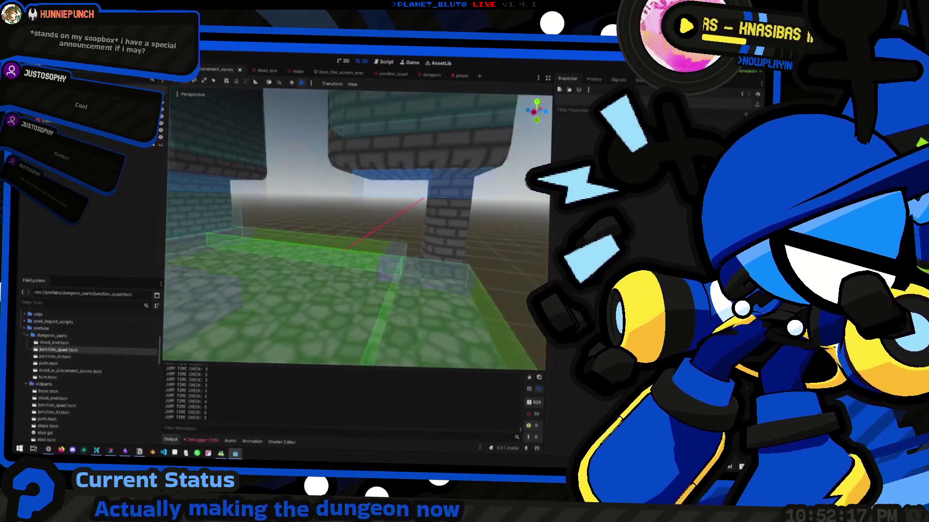
key(s)
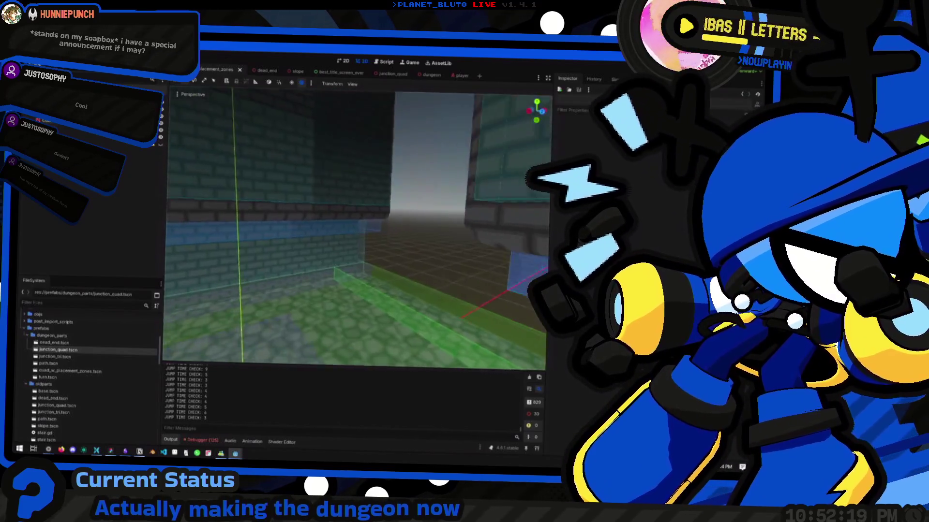
key(s)
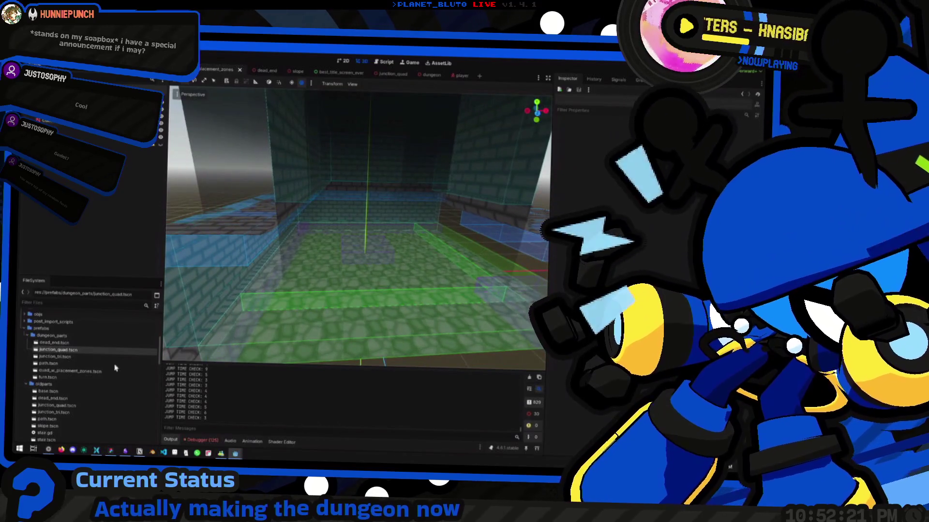
click(126, 452)
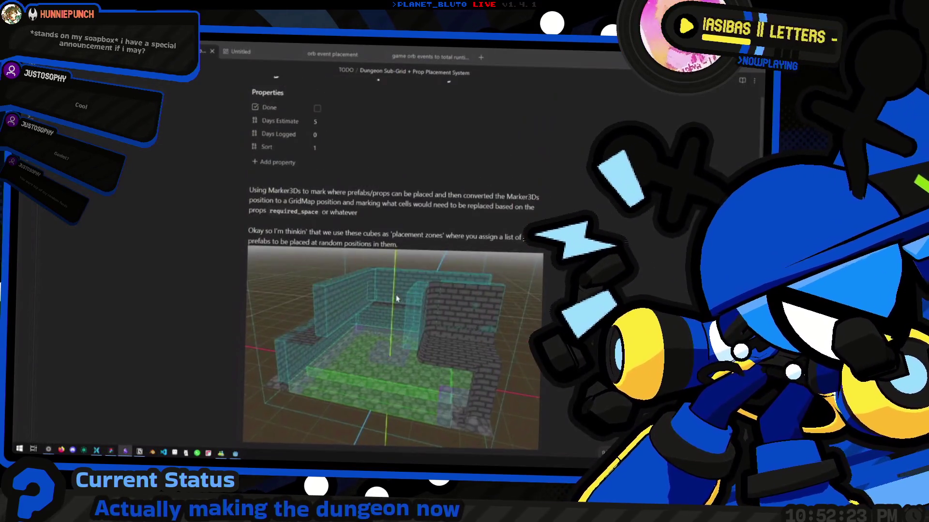
Dismiss the window overview, then launch GitHub Desktop with a 'github' quick-launcher search.
scroll(396, 298, up, 2)
scroll(387, 214, down, 15)
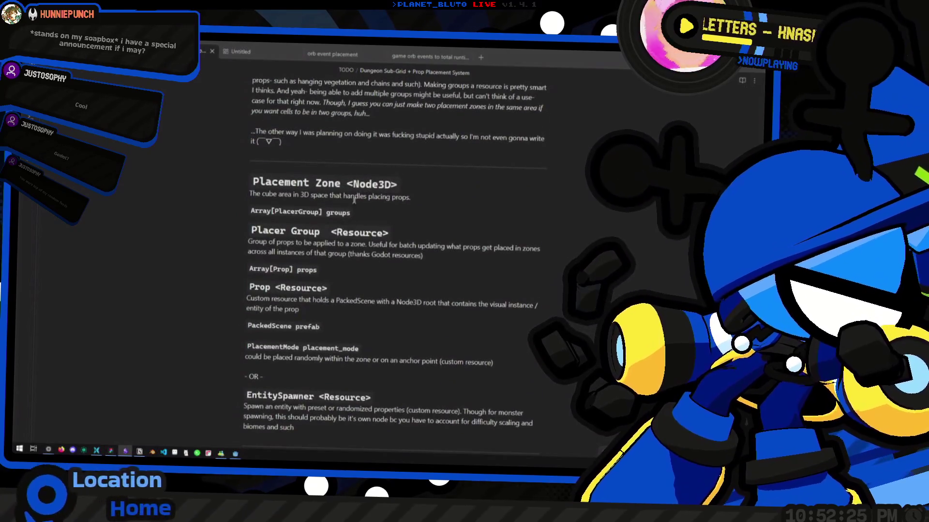
key(alt+Tab)
key(super+Tab)
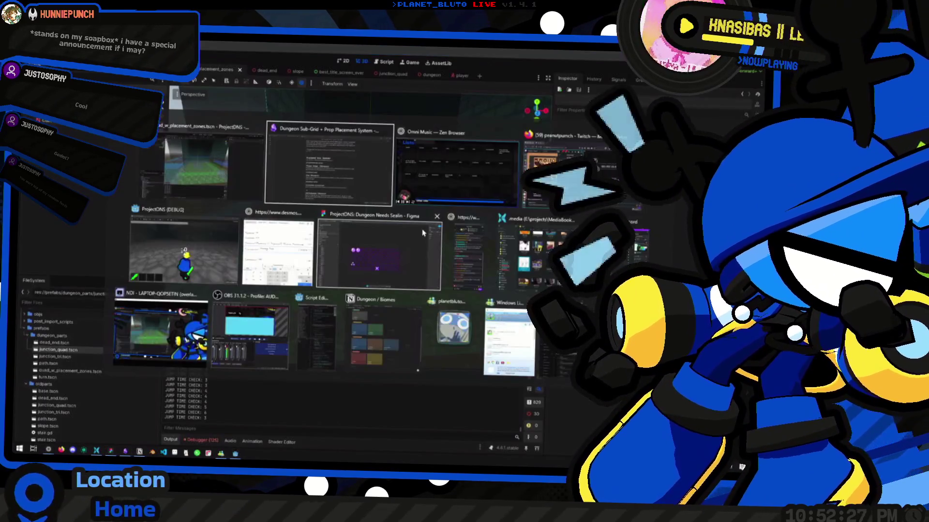
key(Escape)
key(super+alt+space)
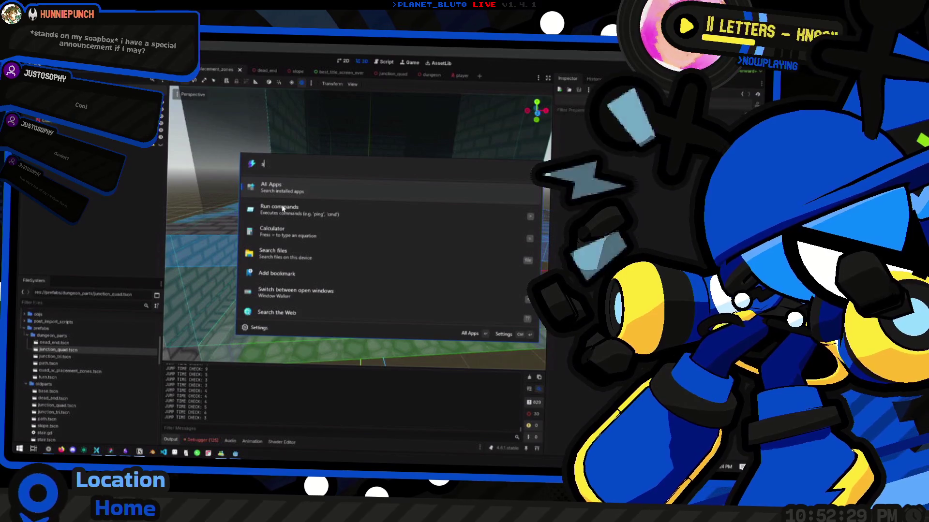
text(github)
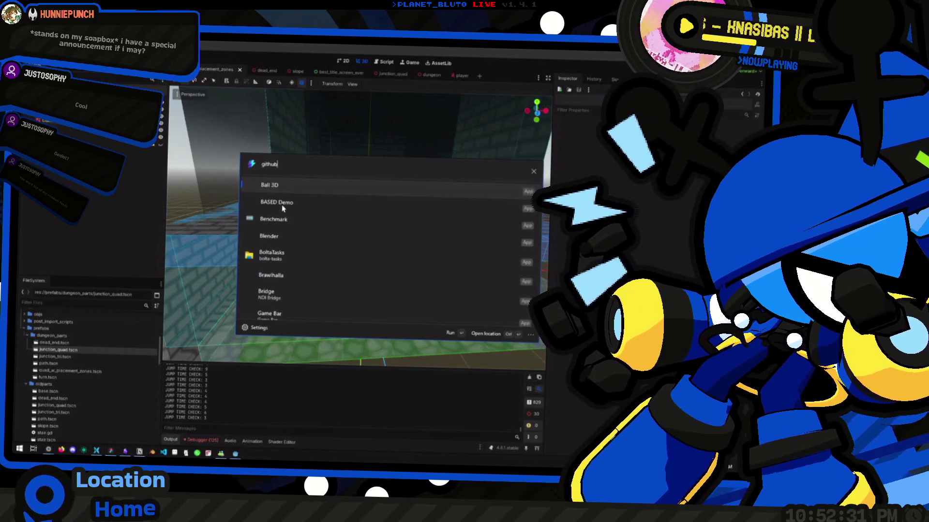
key(Return)
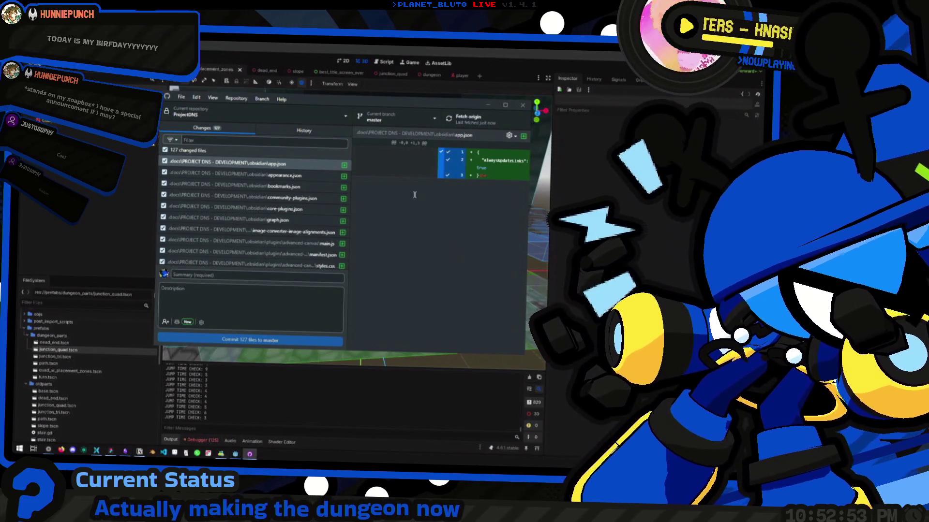
Switch the current repository to ProjectDNS and maximize the GitHub Desktop window.
drag(363, 108, 398, 114)
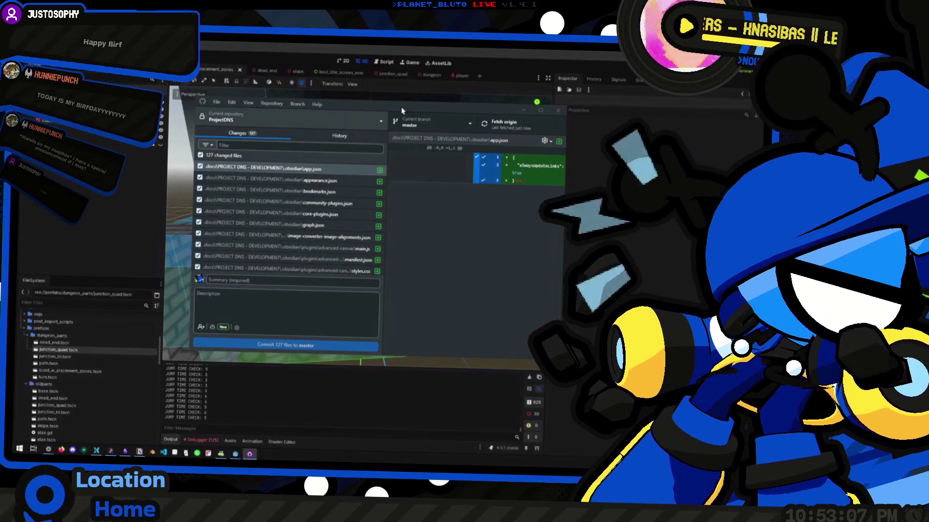
click(265, 125)
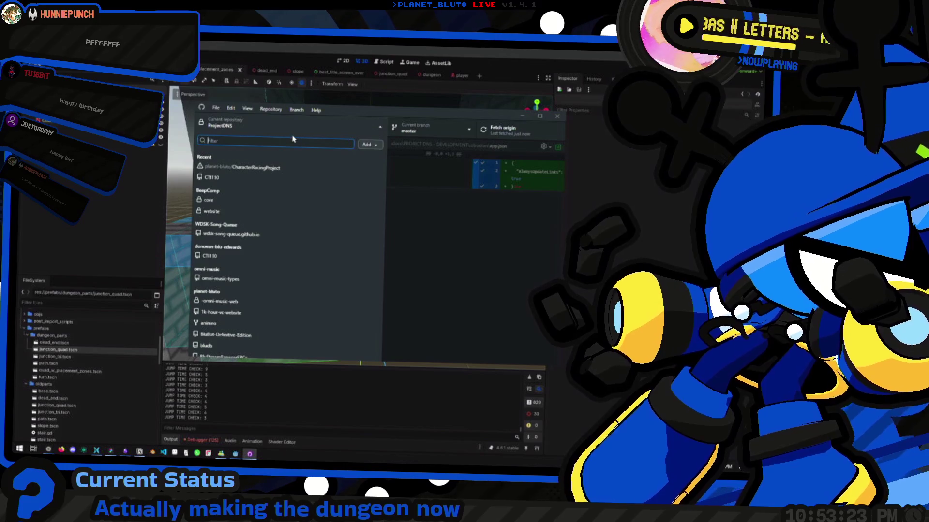
drag(376, 117, 392, 114)
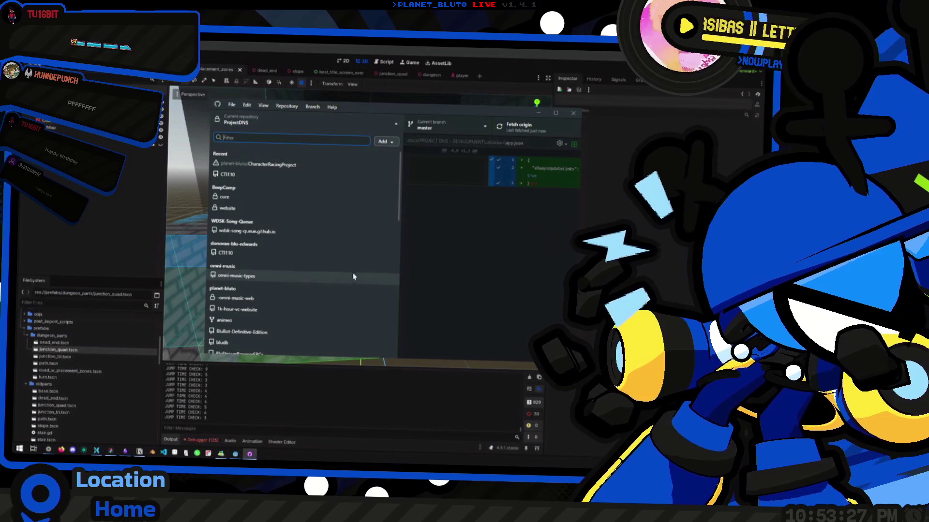
scroll(312, 237, down, 3)
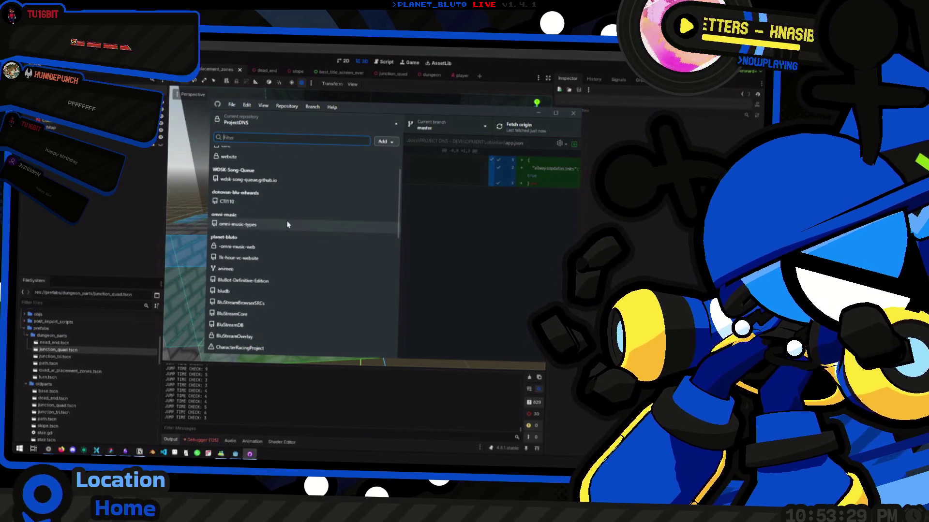
scroll(280, 227, down, 15)
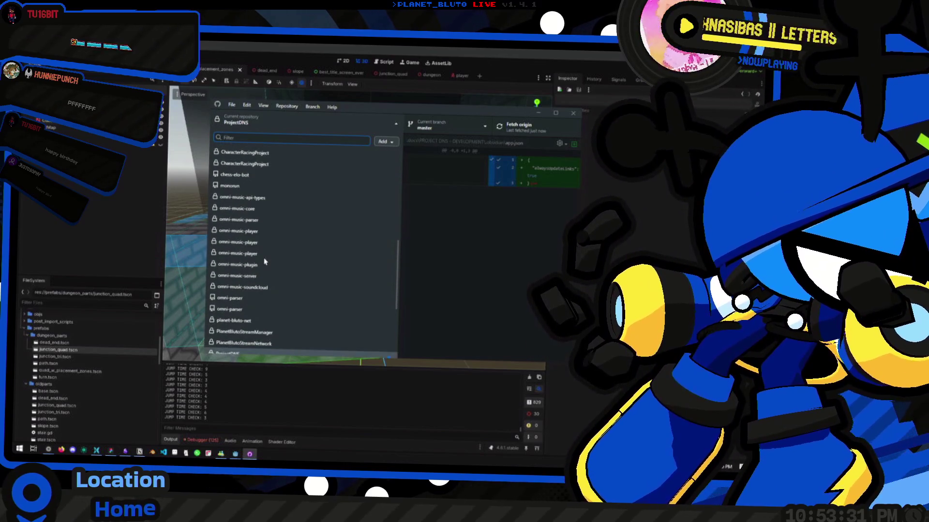
click(255, 302)
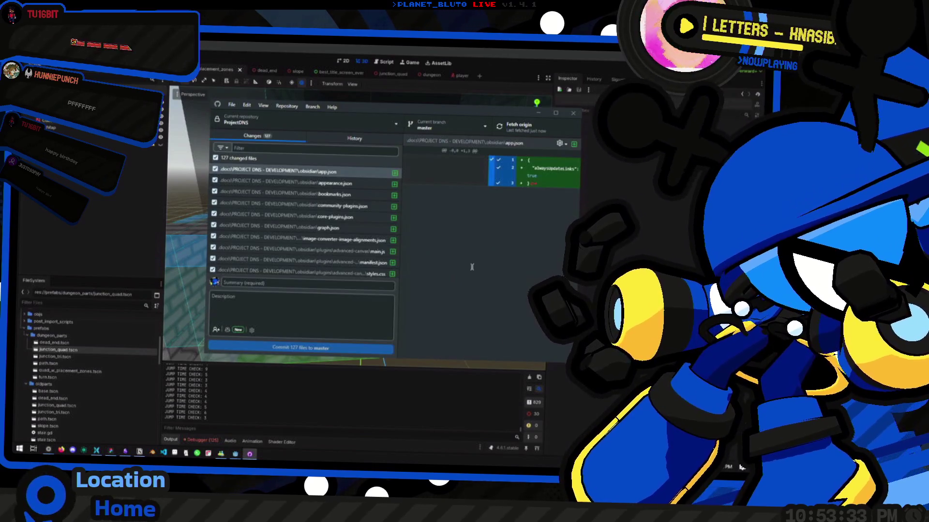
scroll(332, 227, down, 15)
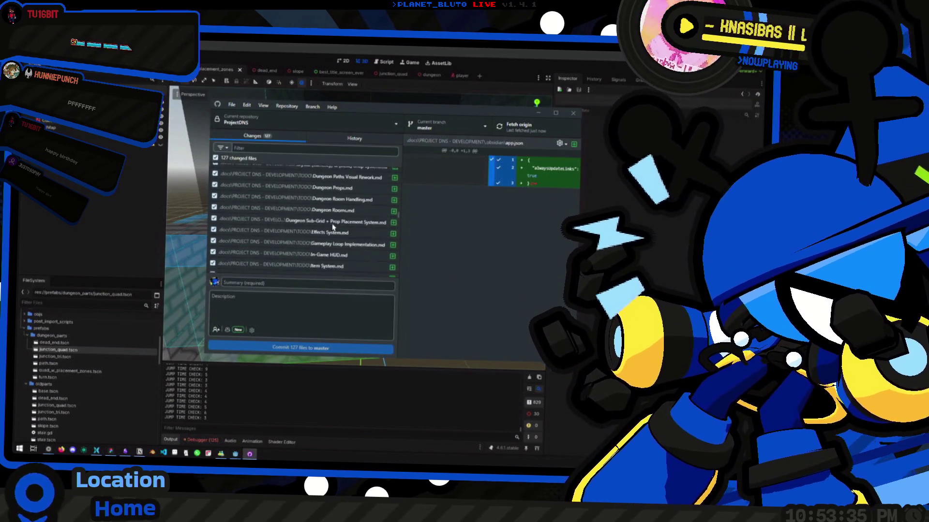
scroll(332, 228, up, 15)
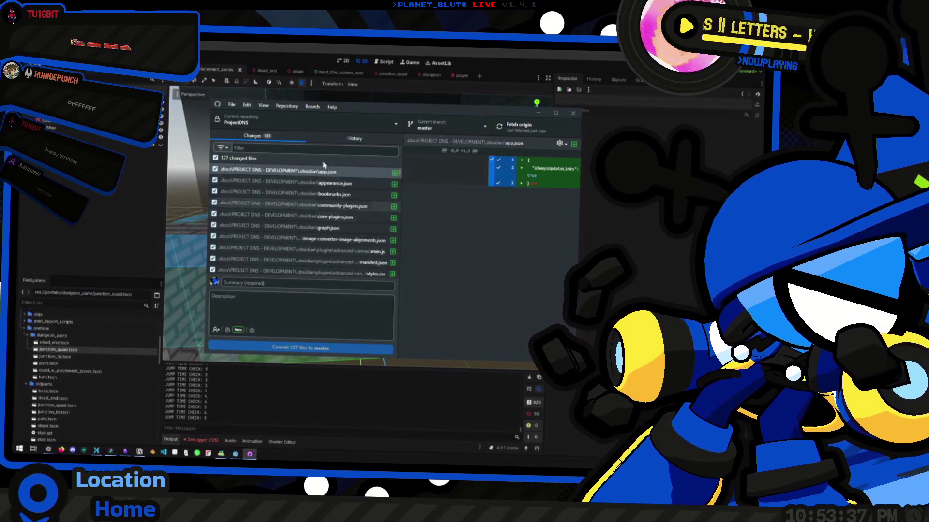
key(super+Up)
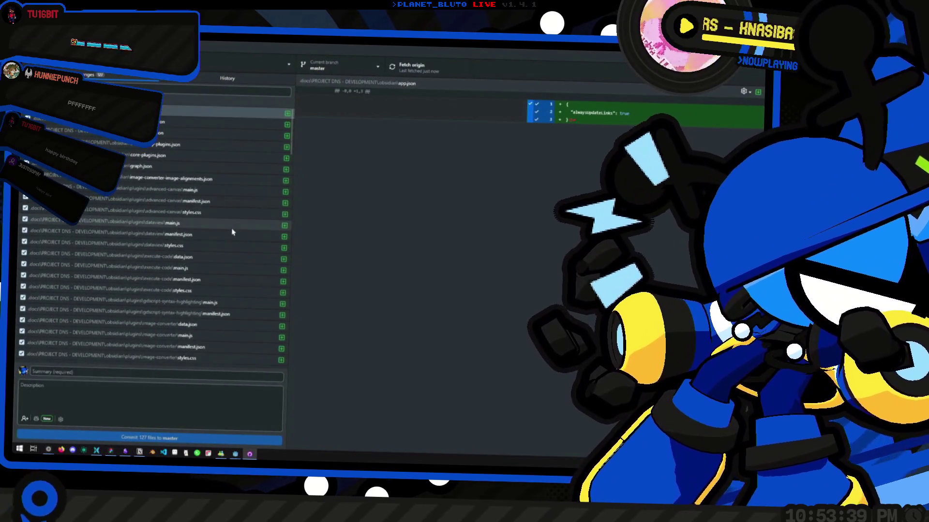
Inspect the diffs of appearance.json, core-plugins.json, the amalgam .wav file and entity.gd.
click(145, 124)
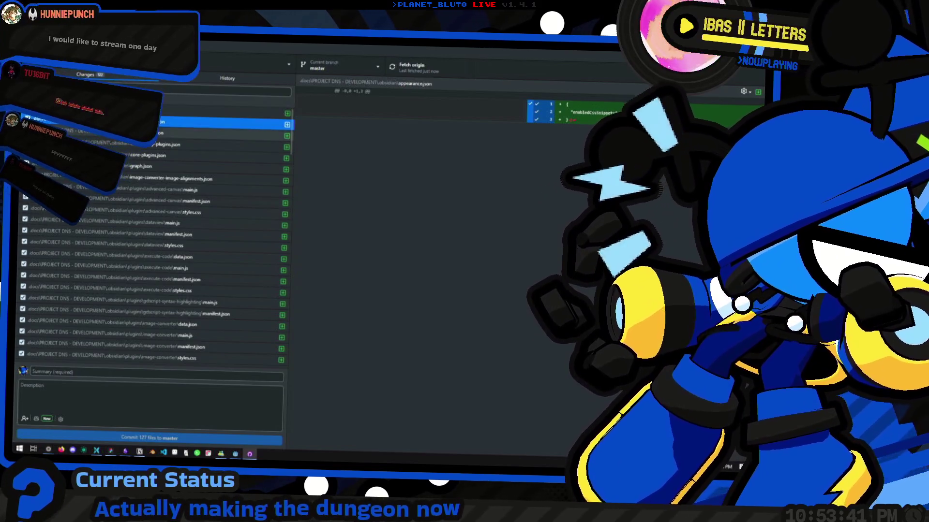
click(154, 155)
scroll(183, 234, down, 5)
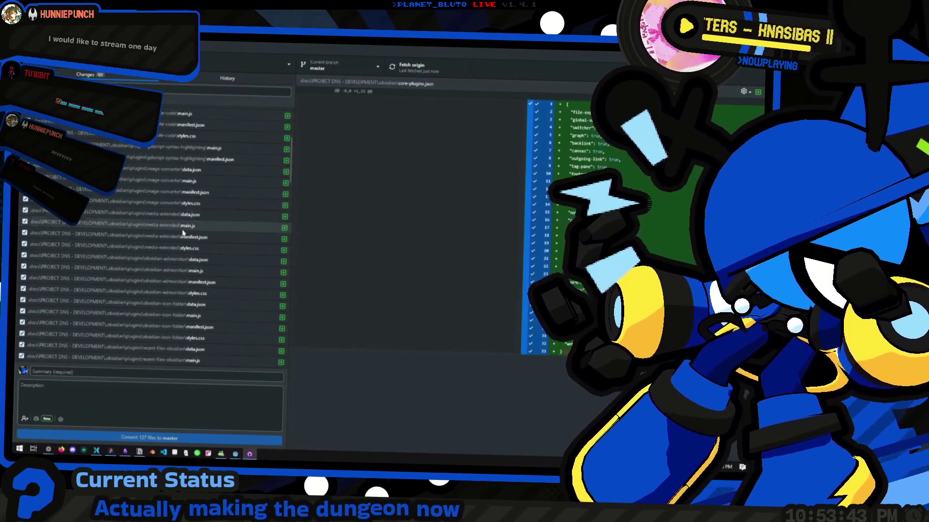
scroll(182, 234, down, 4)
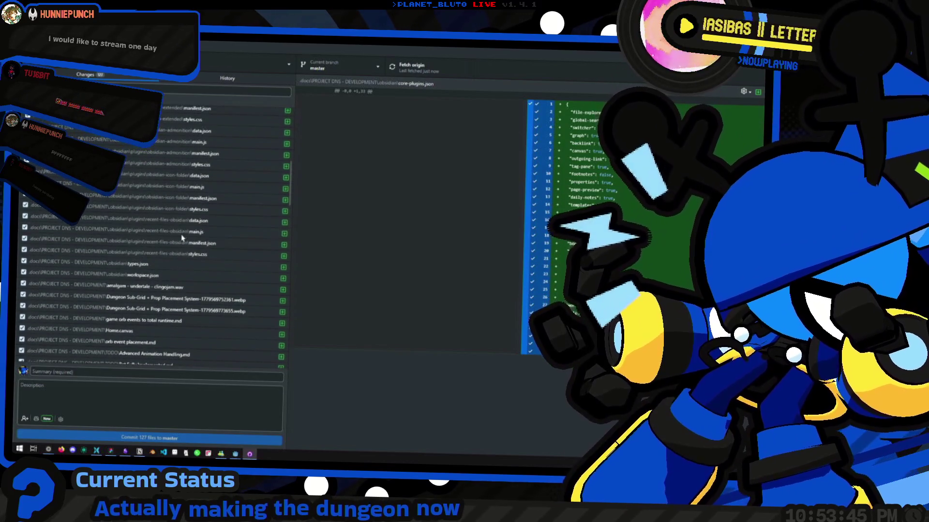
click(167, 286)
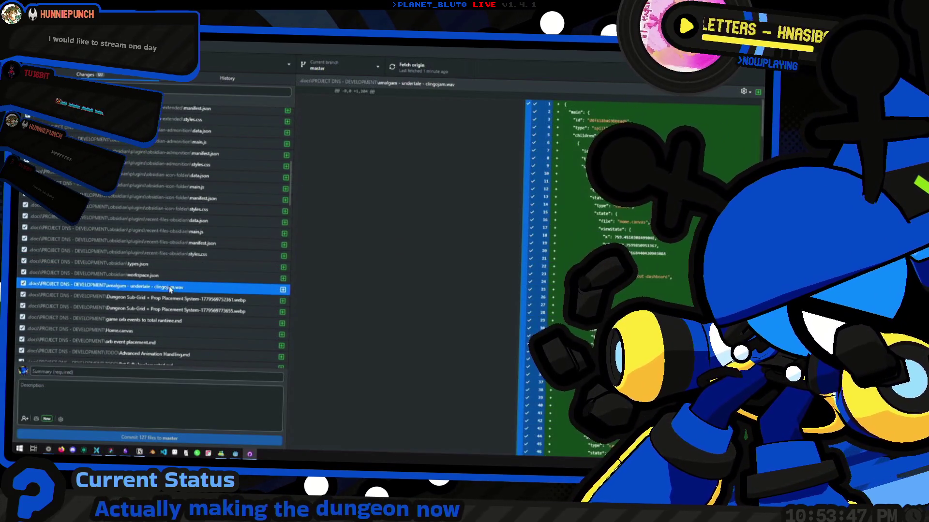
scroll(203, 271, down, 1)
scroll(224, 266, down, 10)
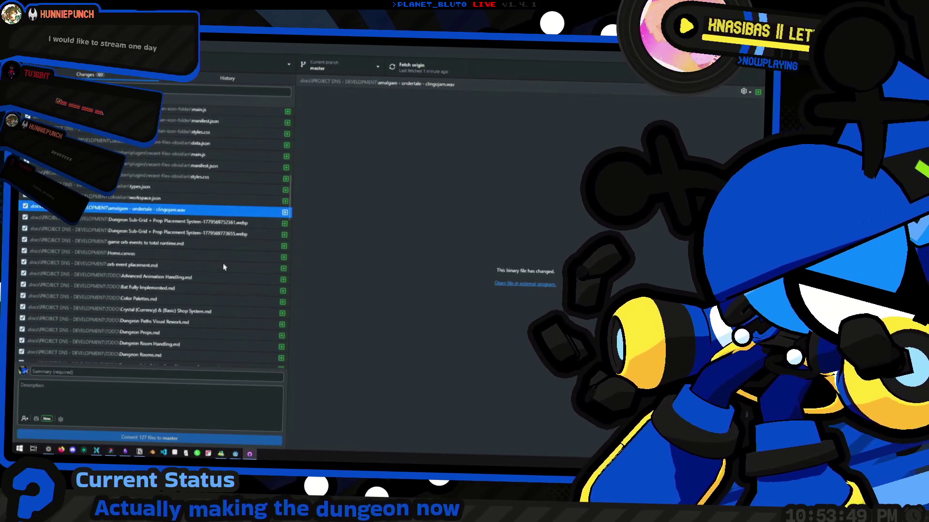
click(82, 241)
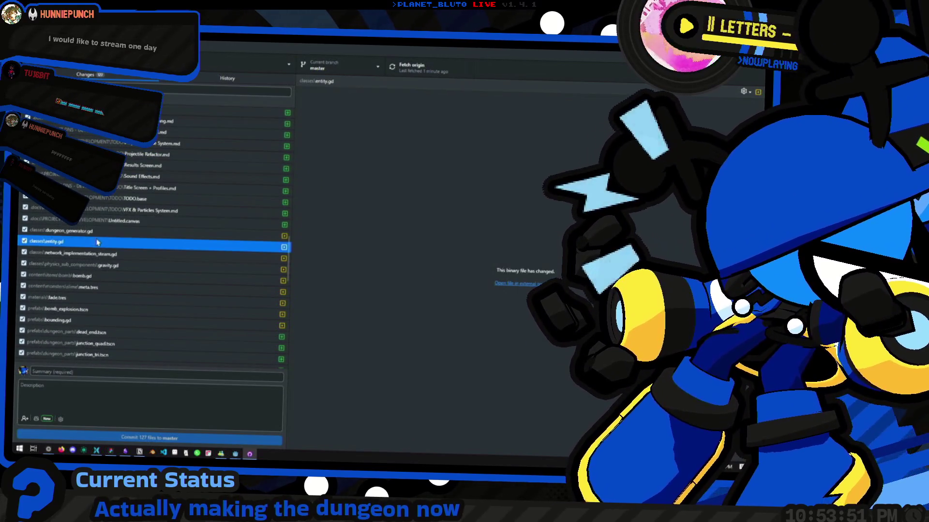
Scroll through the list of 127 changed files below entity.gd.
scroll(120, 263, down, 10)
scroll(124, 275, up, 10)
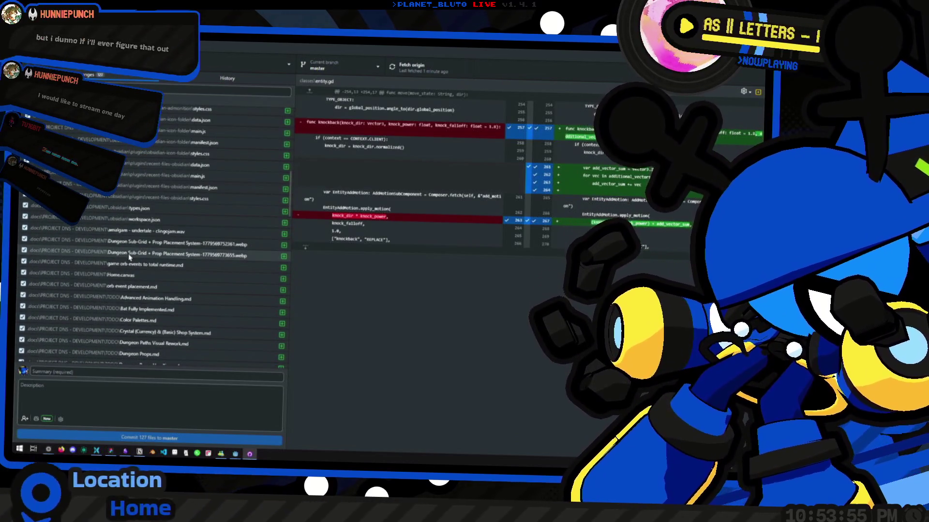
scroll(172, 184, up, 10)
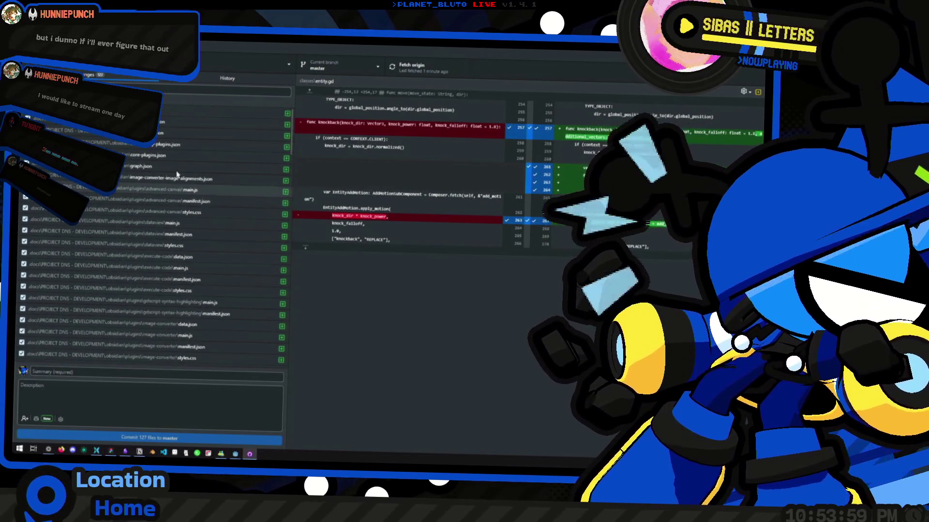
scroll(212, 237, down, 10)
scroll(212, 237, down, 10)
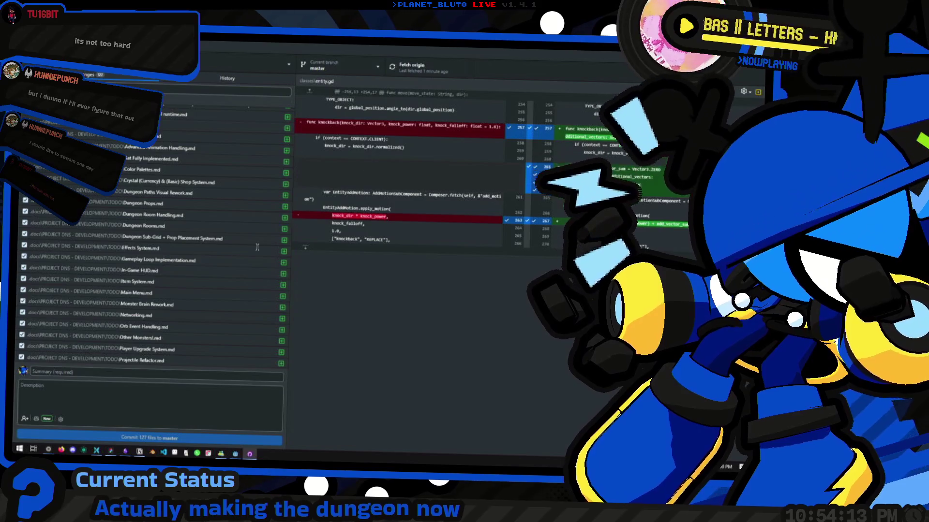
scroll(214, 296, down, 2)
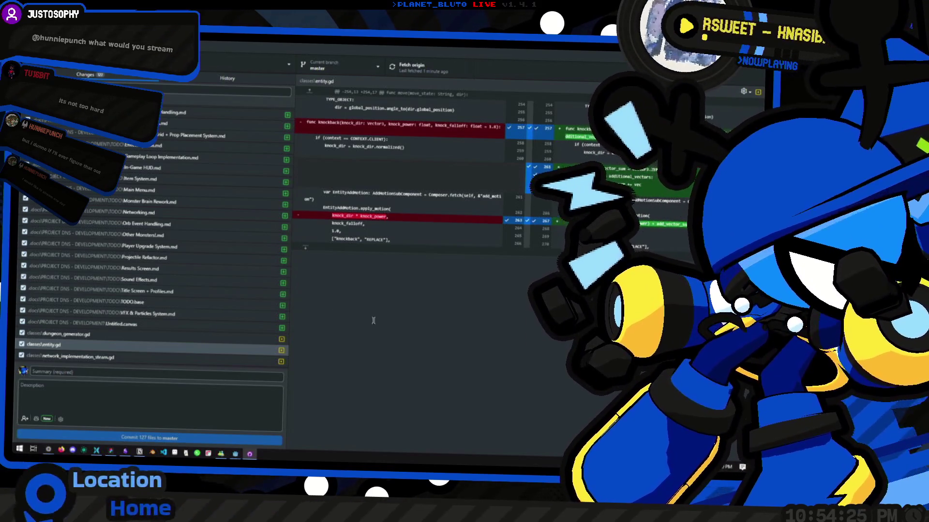
scroll(184, 295, down, 5)
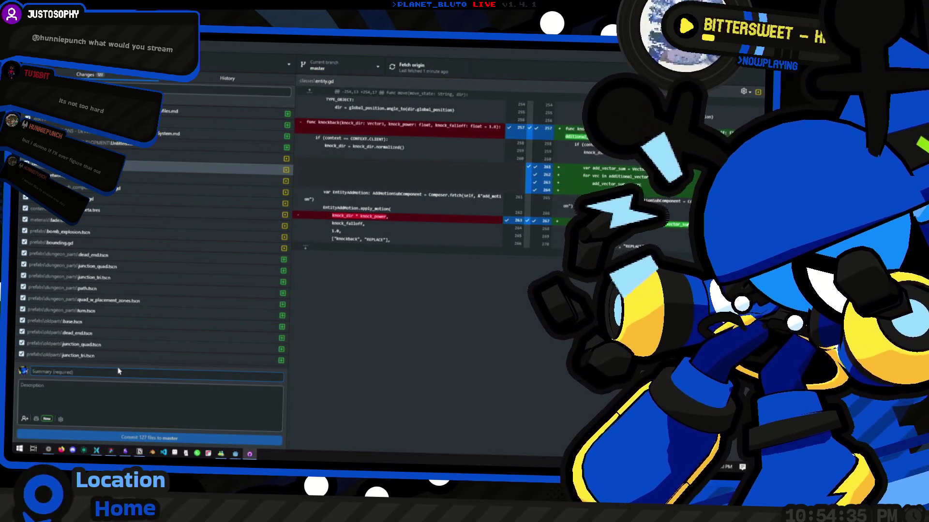
scroll(121, 348, down, 3)
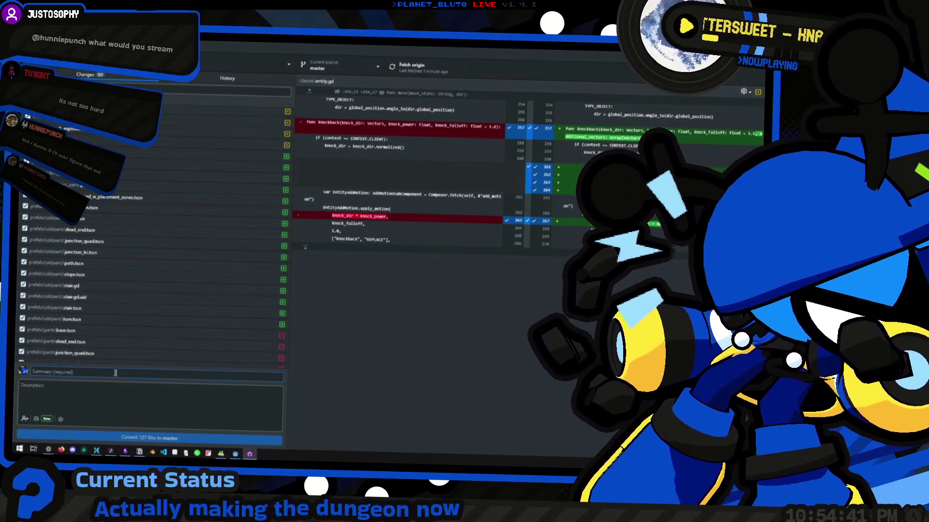
scroll(148, 197, up, 10)
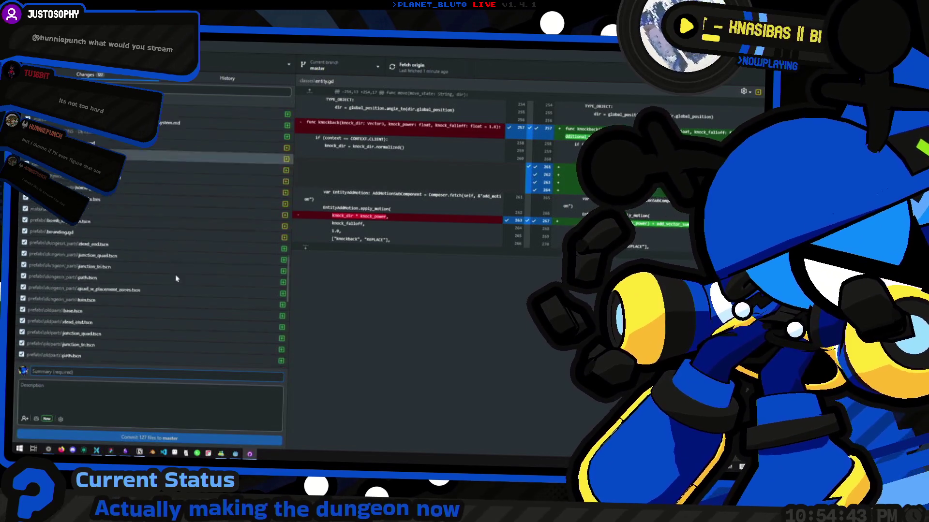
scroll(148, 197, up, 7)
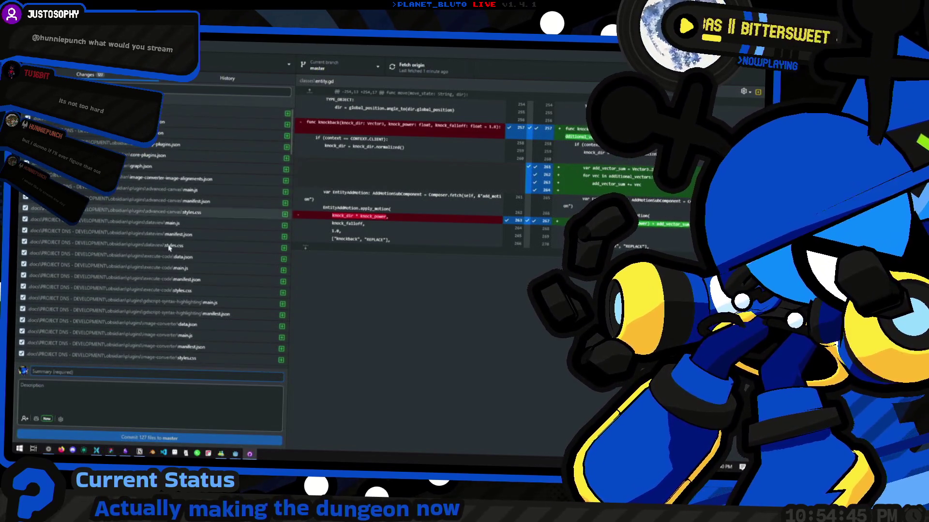
scroll(110, 347, down, 10)
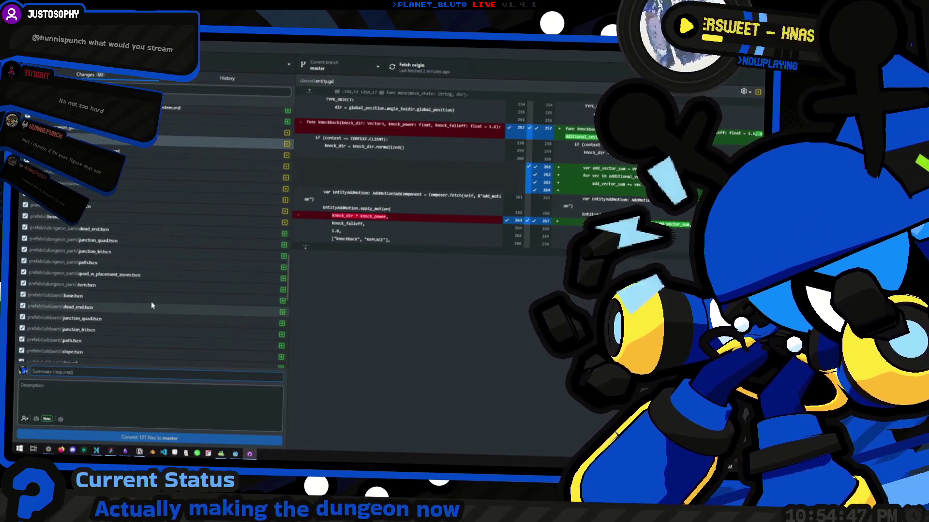
scroll(140, 280, down, 3)
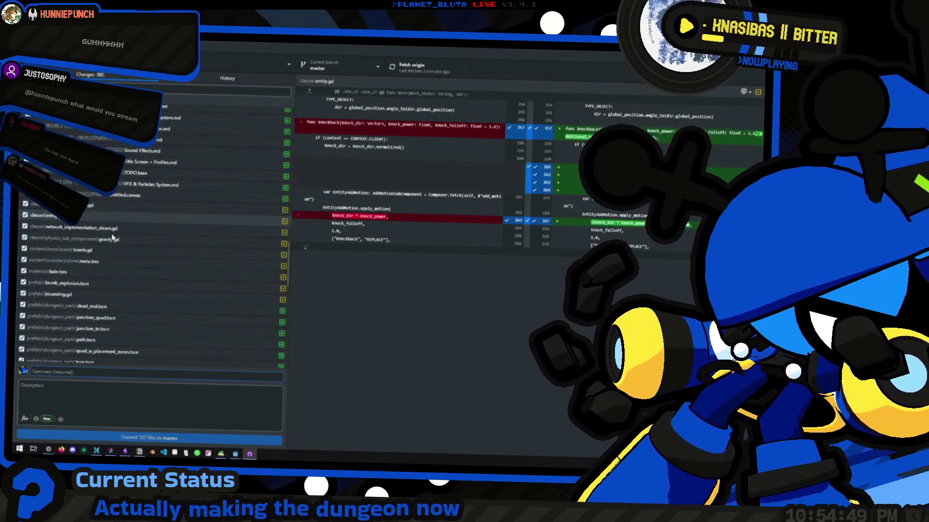
Show the all-added-lines diff of prefabs\oldparts\junction_quad.tscn.
click(111, 215)
click(112, 293)
scroll(126, 319, down, 5)
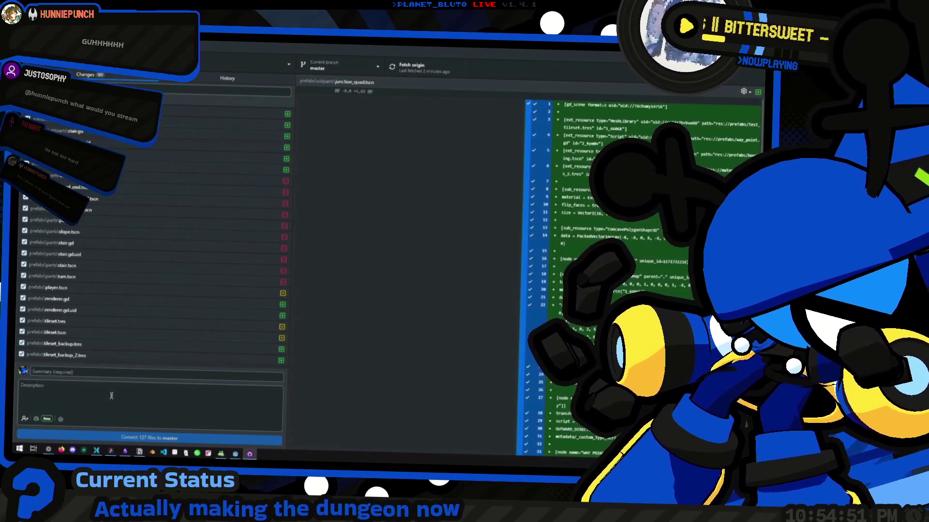
scroll(128, 324, up, 10)
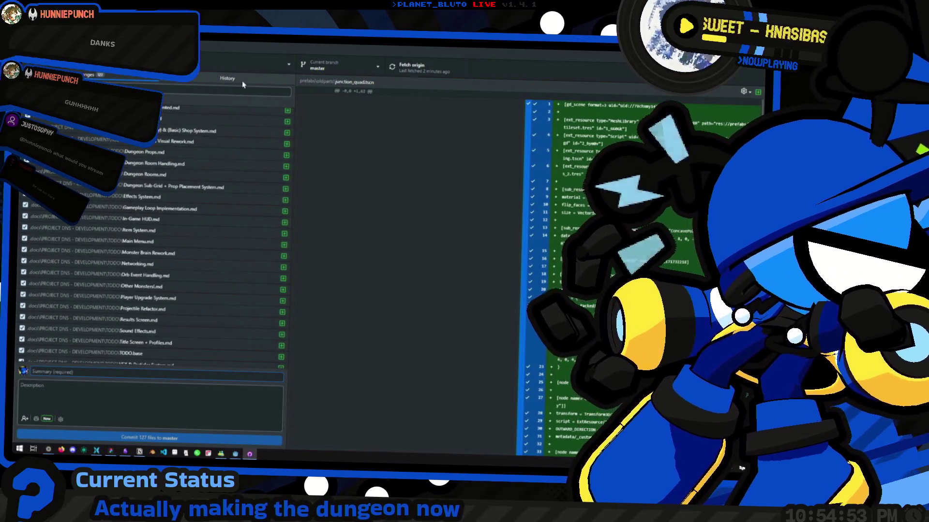
click(208, 96)
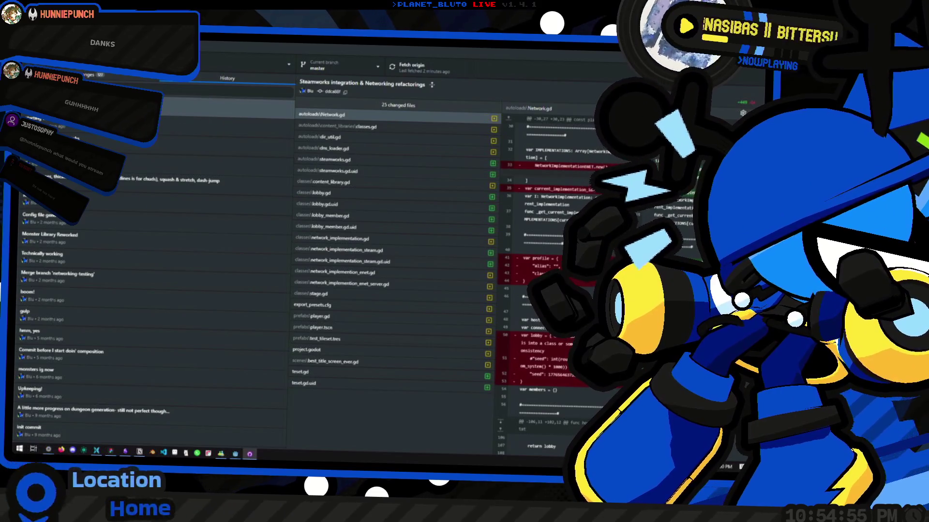
key(Down)
key(Down)
key(Down)
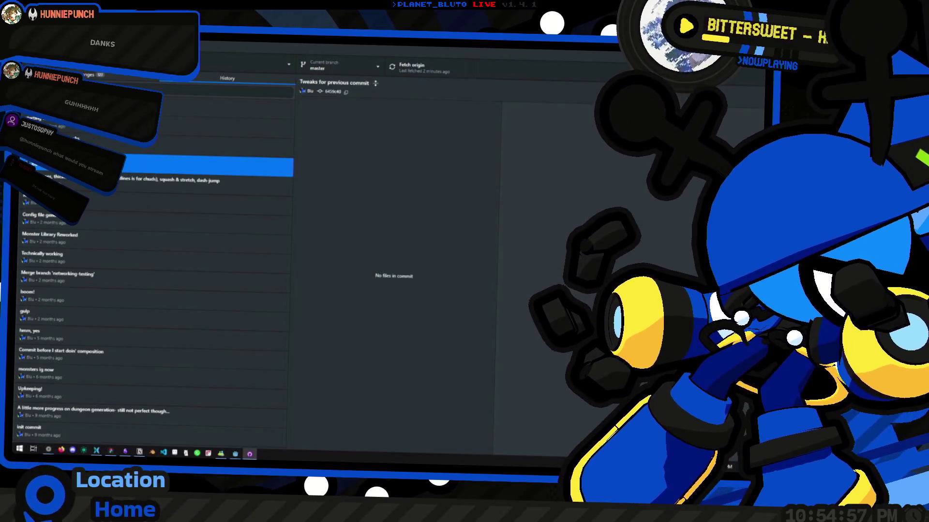
key(Up)
key(Up)
click(128, 153)
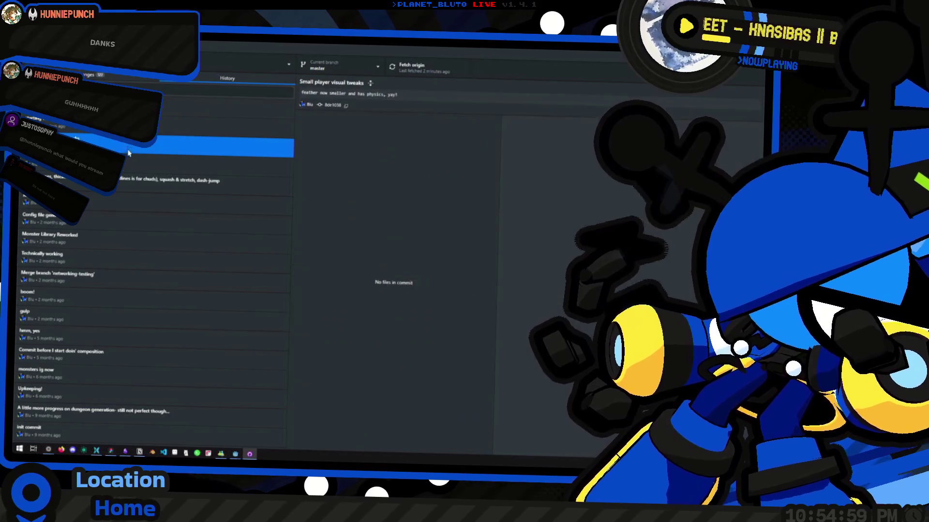
click(93, 233)
click(93, 222)
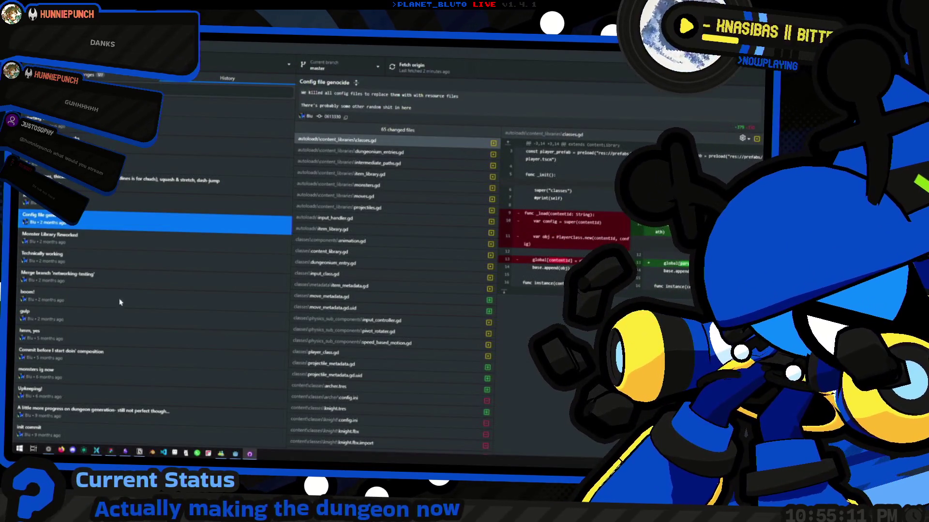
click(135, 277)
click(113, 257)
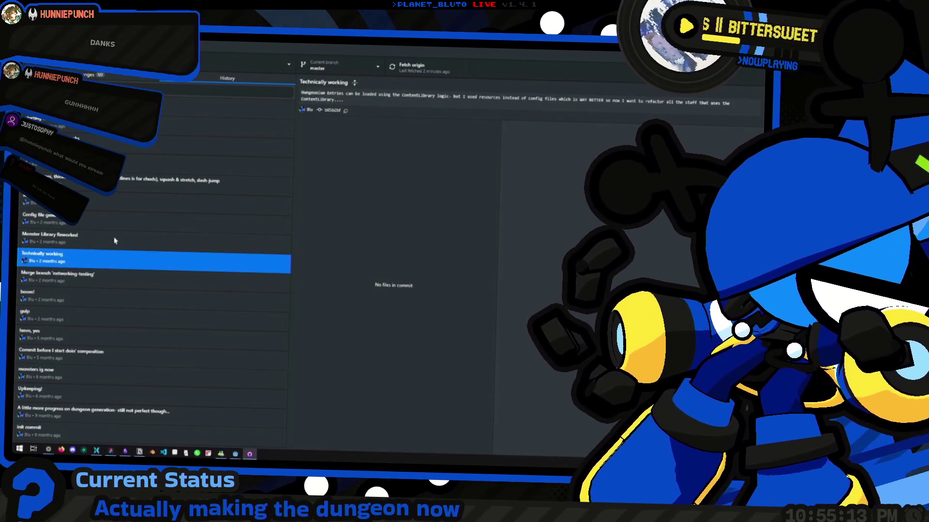
click(115, 239)
click(130, 188)
click(82, 228)
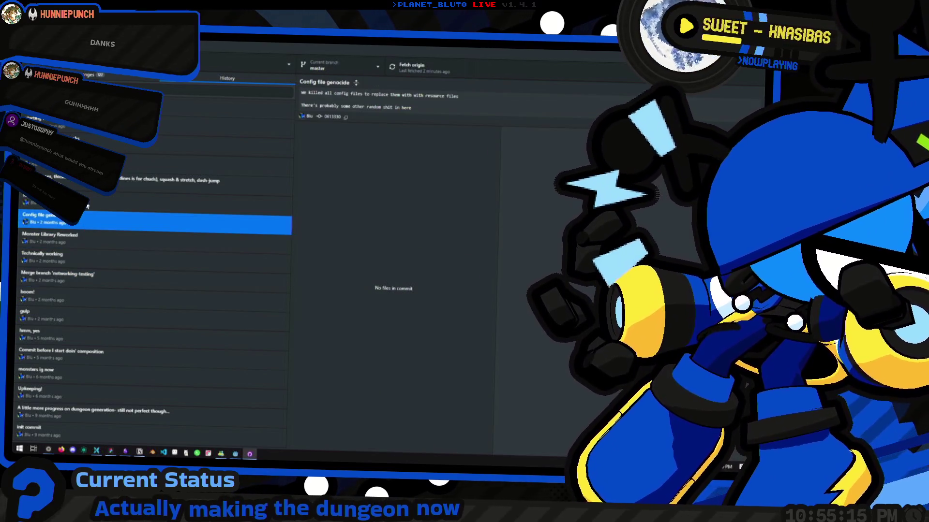
click(89, 205)
click(64, 182)
key(Down)
key(Up)
key(Up)
key(Up)
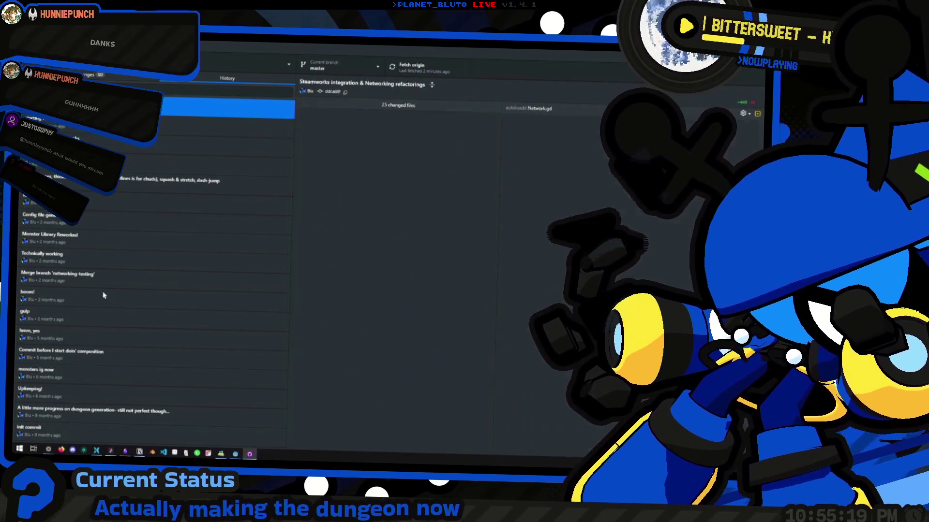
click(110, 374)
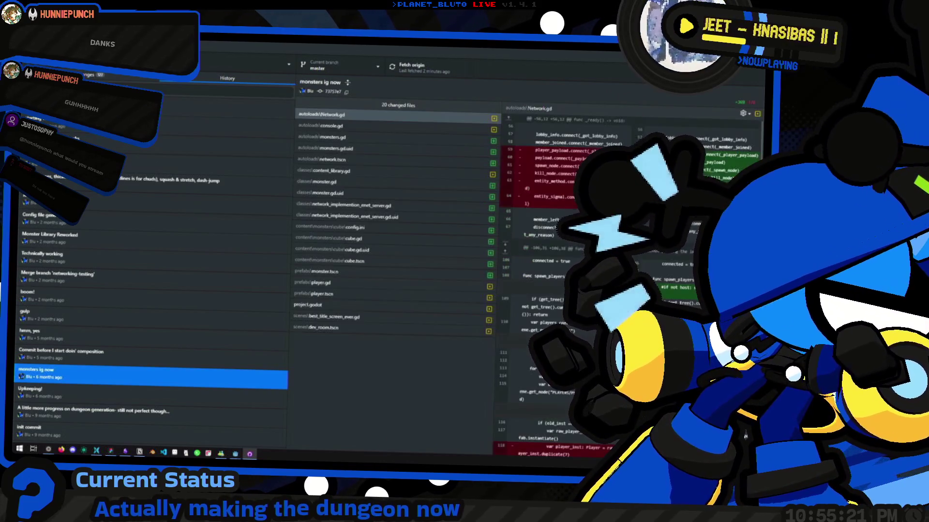
key(ctrl+1)
scroll(129, 310, down, 5)
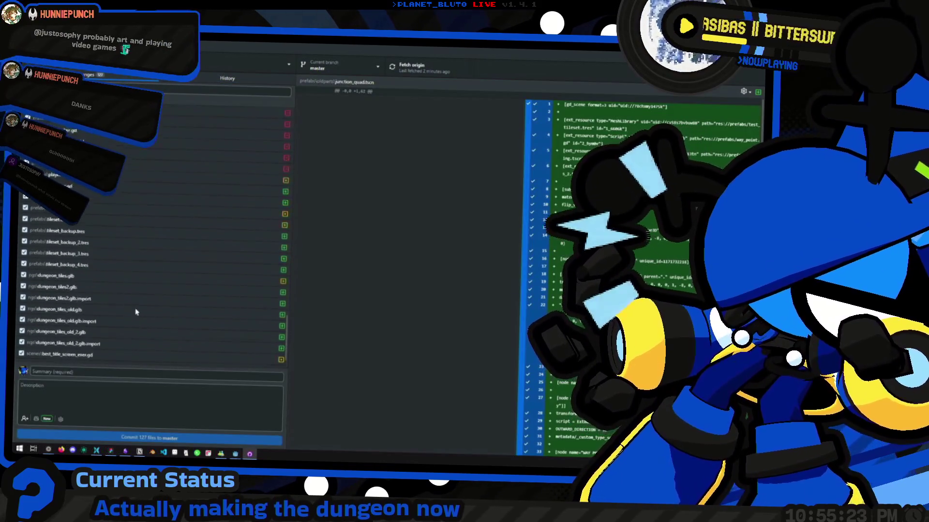
Check the diffs of dungeon.tscn's fog, the dungeon tiles model, slope.tscn and fade.tres.
scroll(131, 306, up, 3)
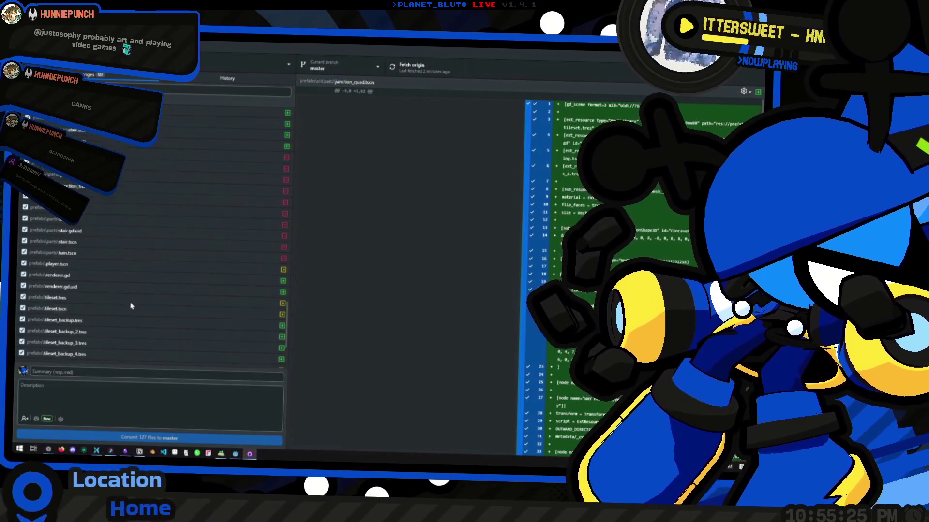
scroll(130, 306, up, 10)
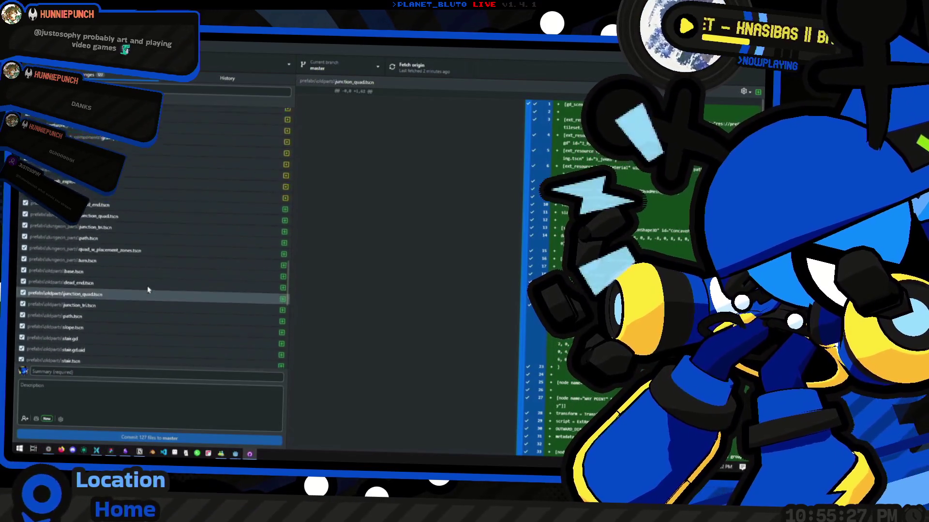
scroll(142, 286, down, 8)
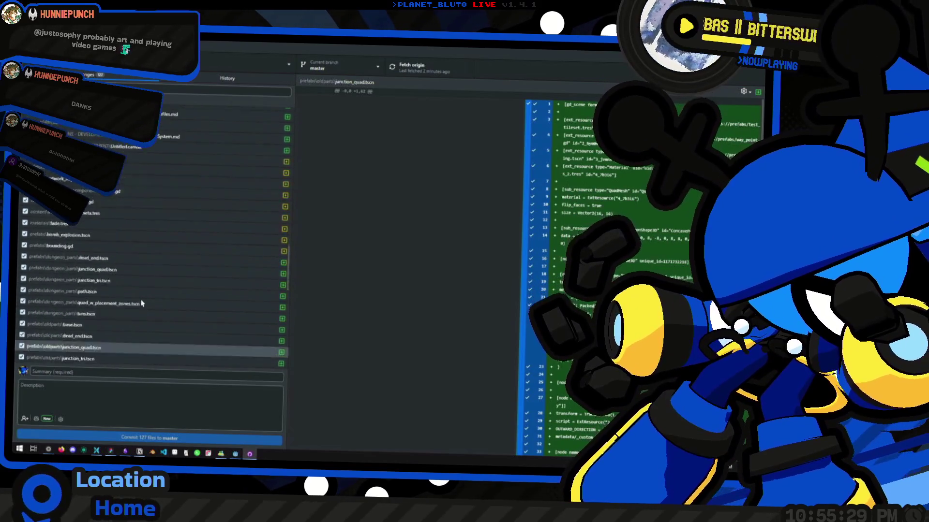
scroll(124, 338, down, 5)
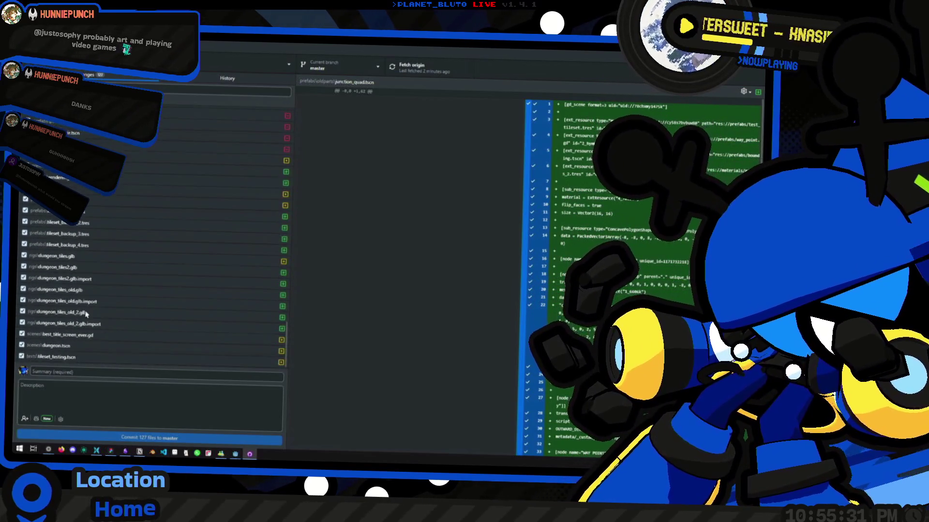
click(72, 334)
click(114, 228)
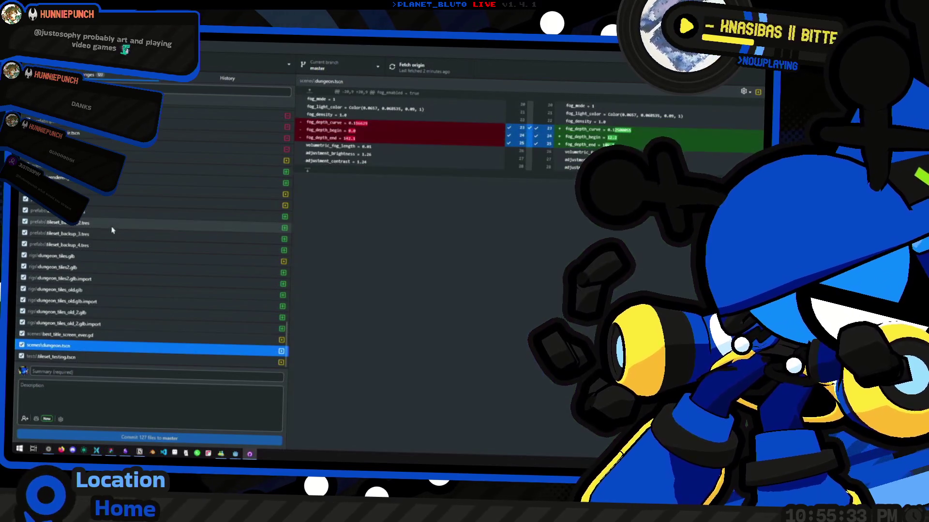
click(86, 269)
scroll(87, 271, up, 3)
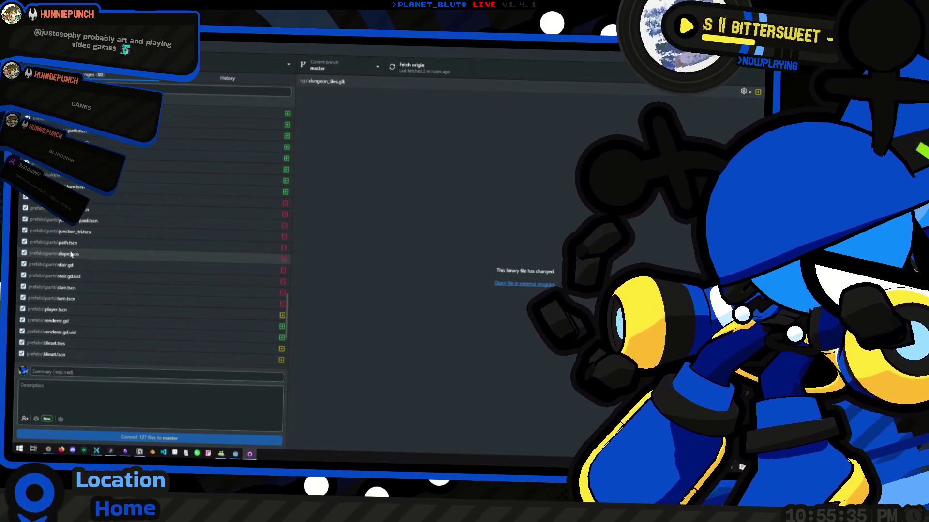
click(96, 256)
scroll(102, 249, up, 3)
scroll(103, 247, up, 10)
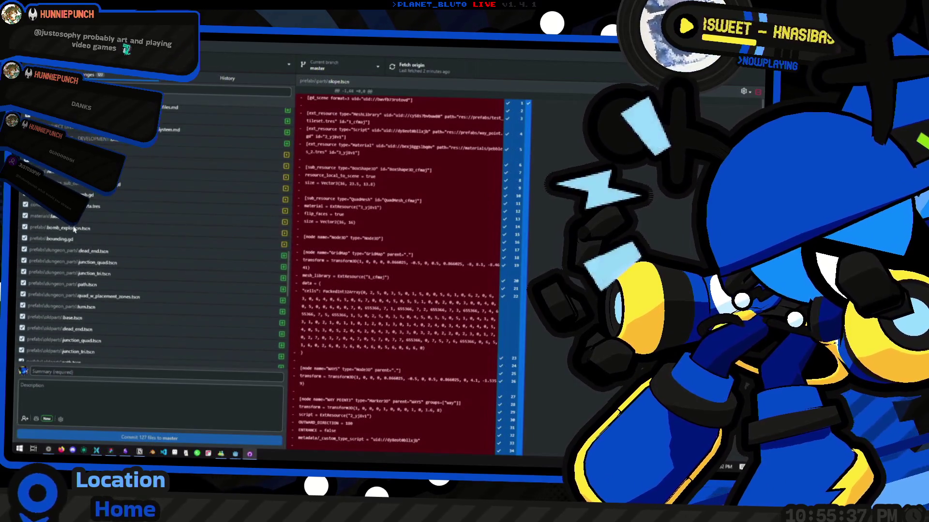
click(73, 294)
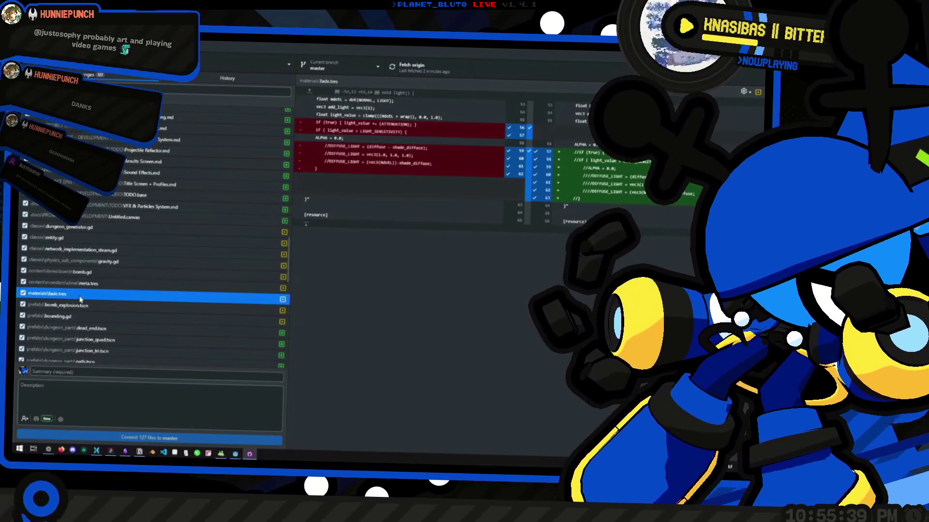
Review the entity.gd and gravity.gd diffs, then place the cursor in the commit summary.
click(99, 237)
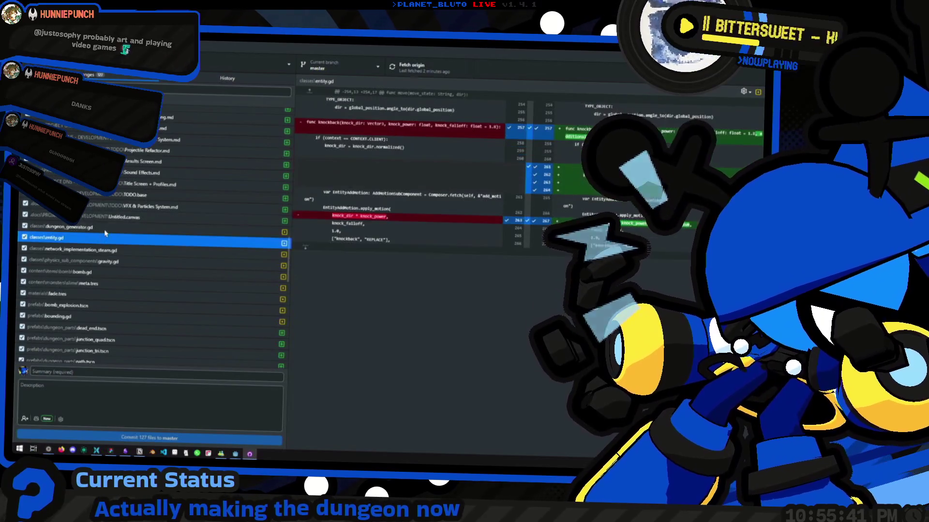
click(105, 228)
click(105, 262)
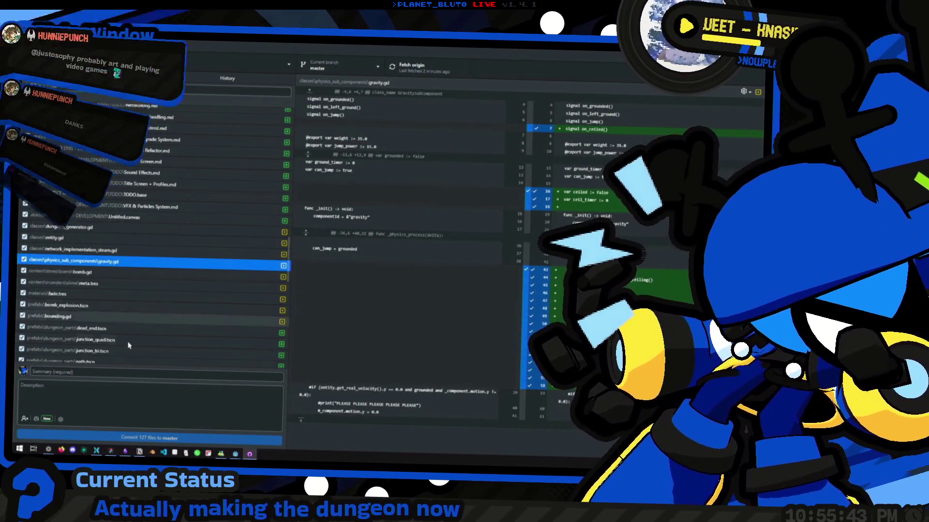
click(105, 371)
Commit 127 files to master as 'Misc changes', described 'im sorry im not the version control guy' plus a skull emoji.
text(Mi)
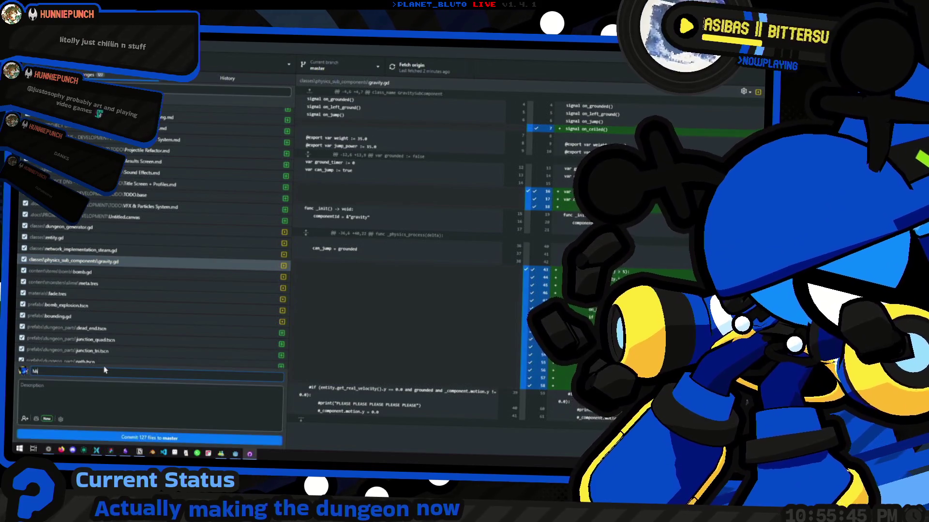
text(sc changes)
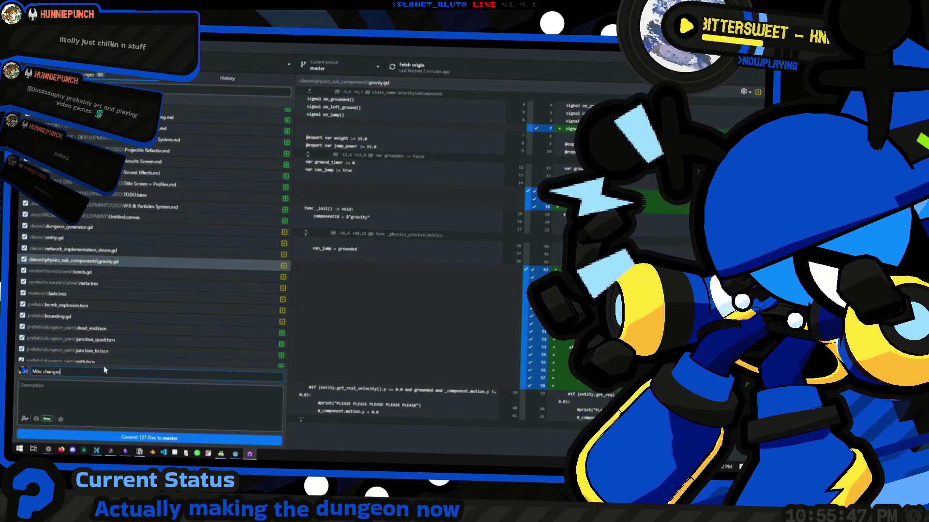
click(108, 402)
text(im sor)
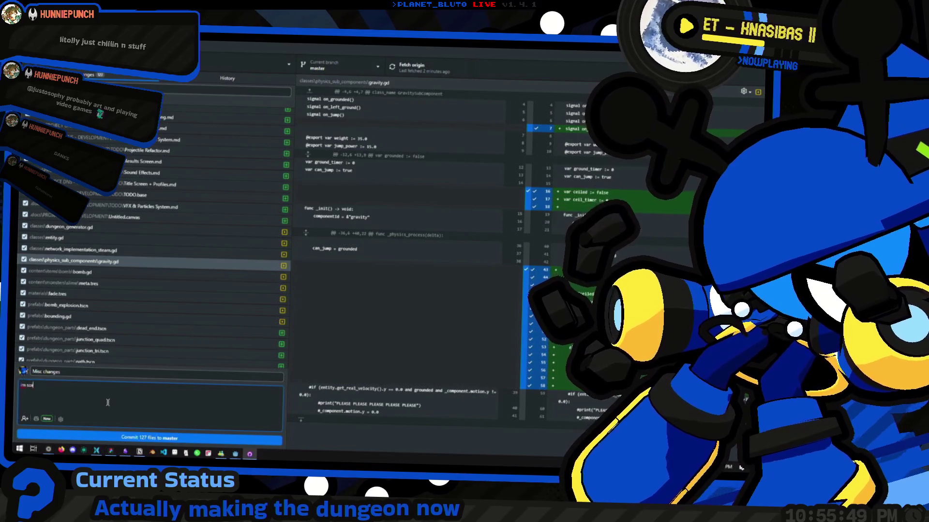
text(ry im not the )
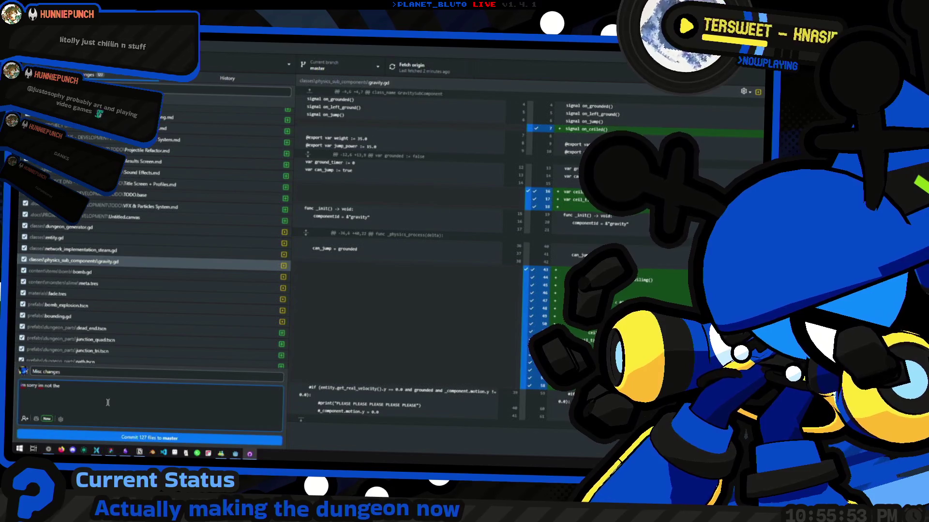
text(version co)
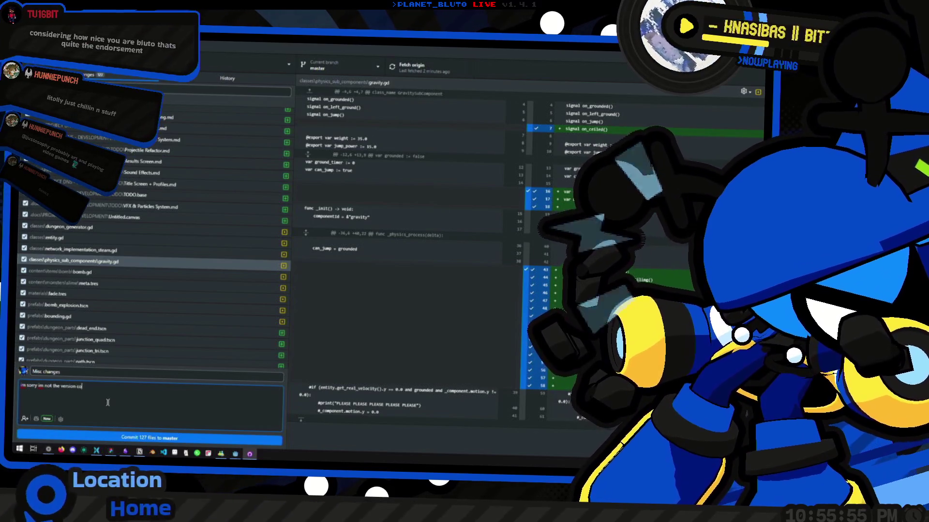
text(ntrol guy peace)
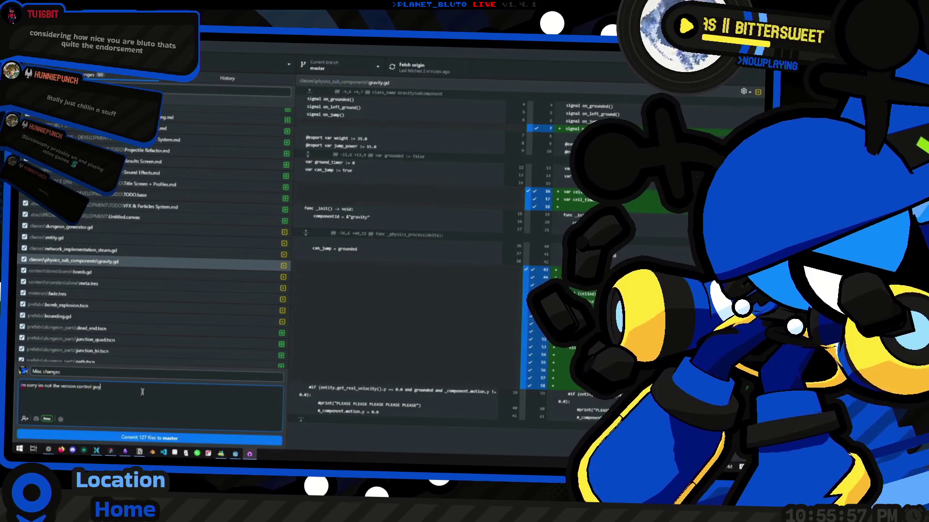
key(super+period)
text(skull)
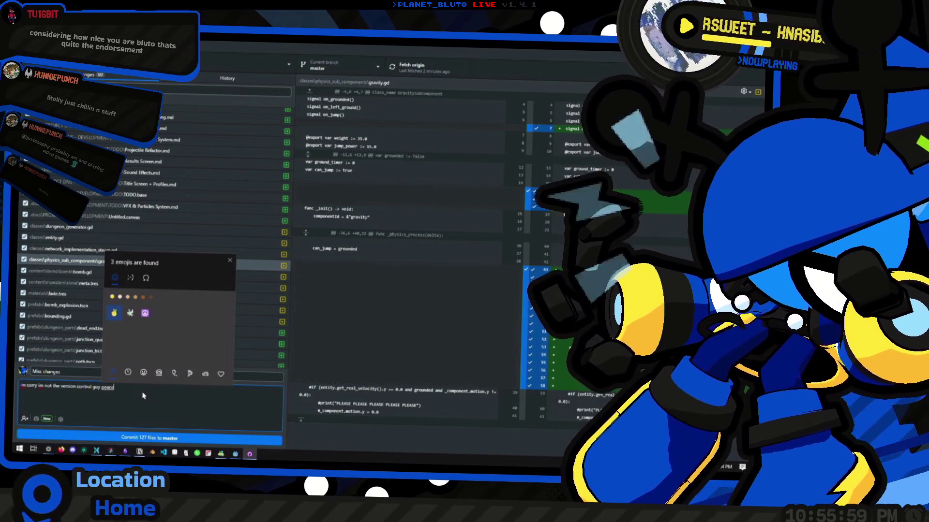
key(Return)
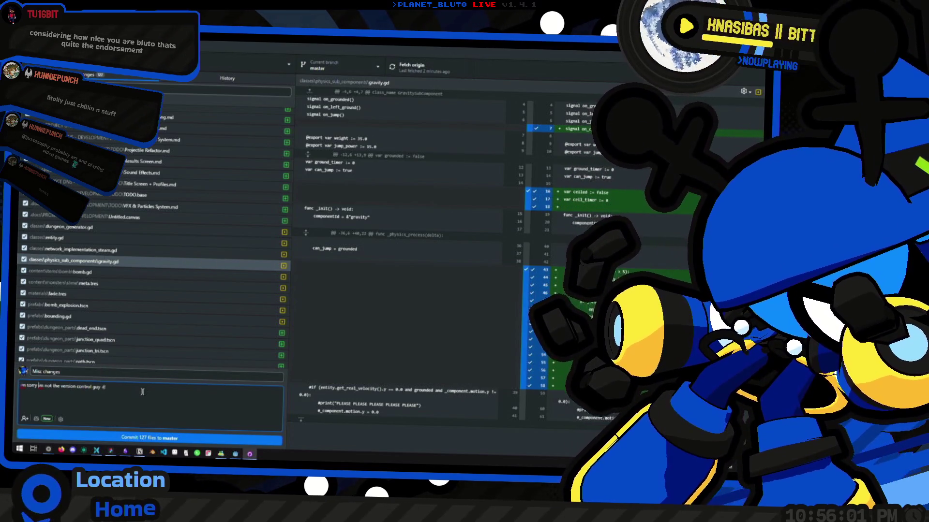
text(,)
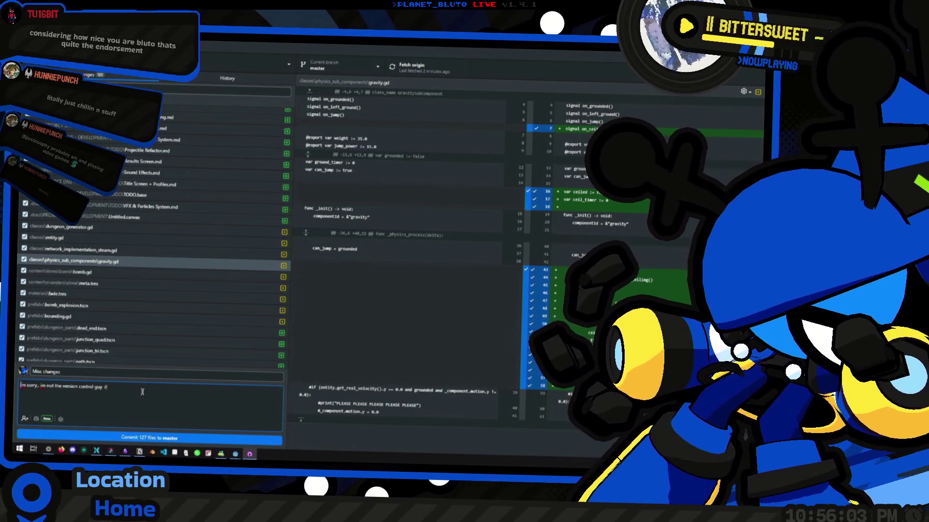
click(154, 437)
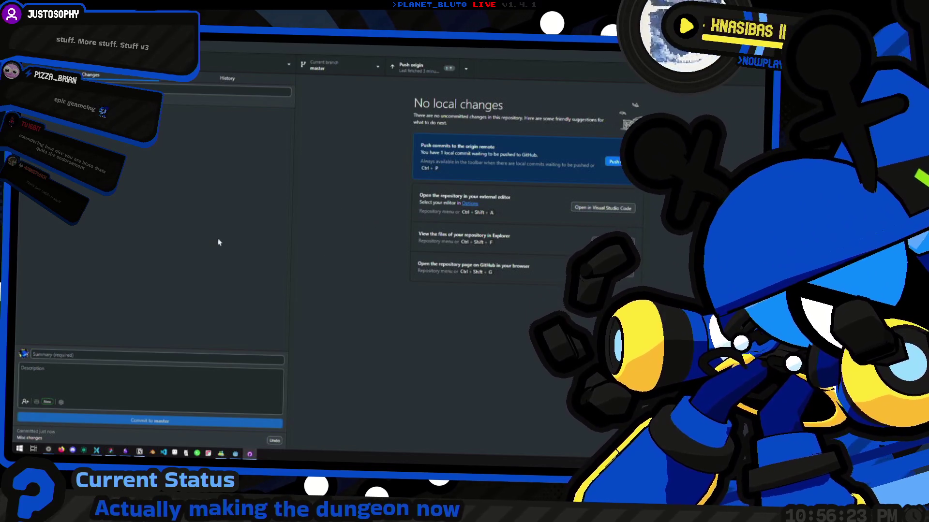
click(228, 78)
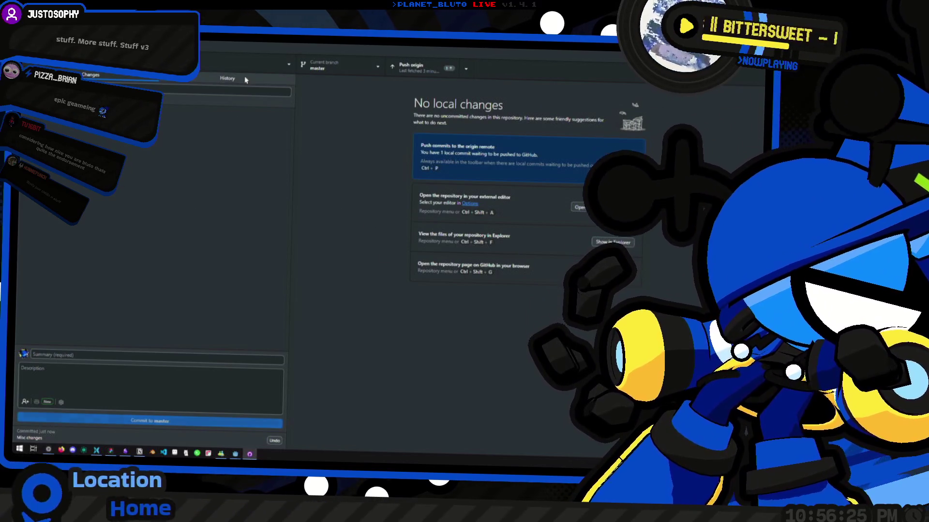
Check the Misc changes commit in History, push it to origin, then switch to File Explorer.
scroll(172, 244, down, 1)
scroll(172, 244, up, 1)
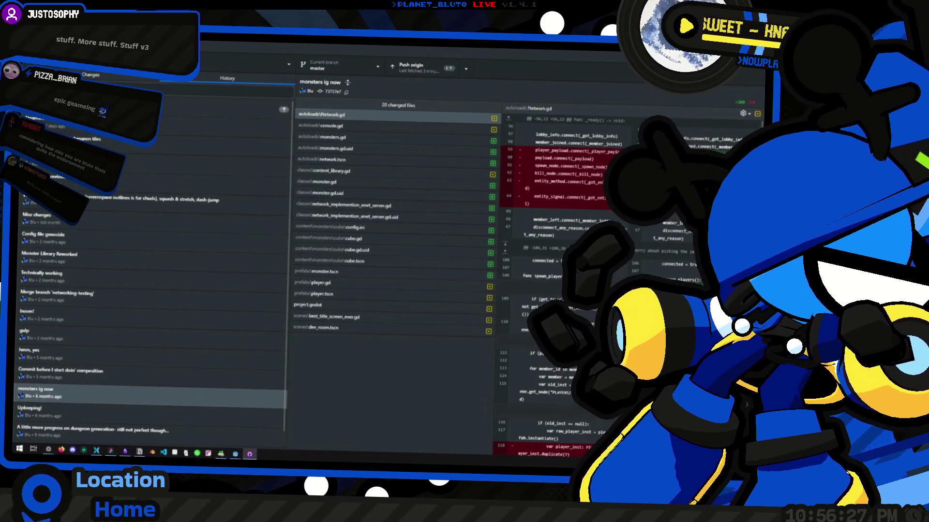
click(217, 109)
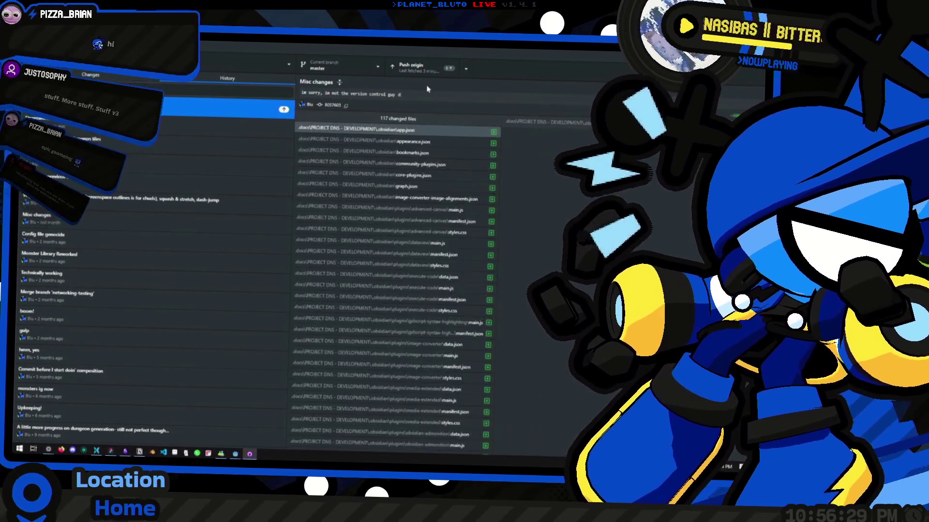
click(115, 79)
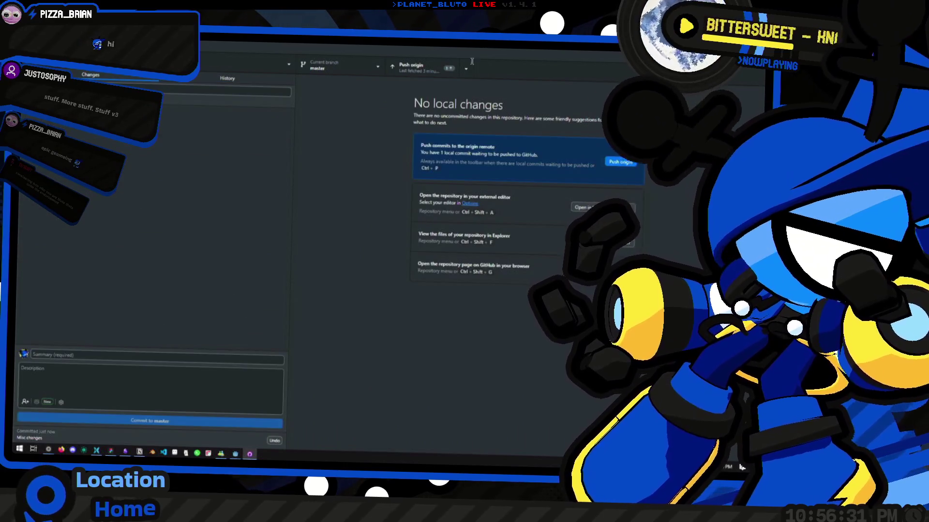
click(416, 69)
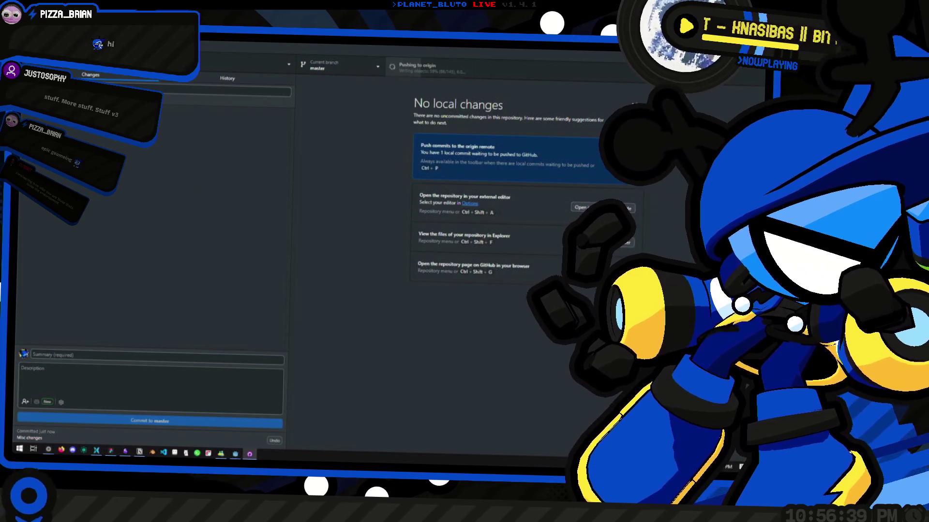
key(alt+Tab)
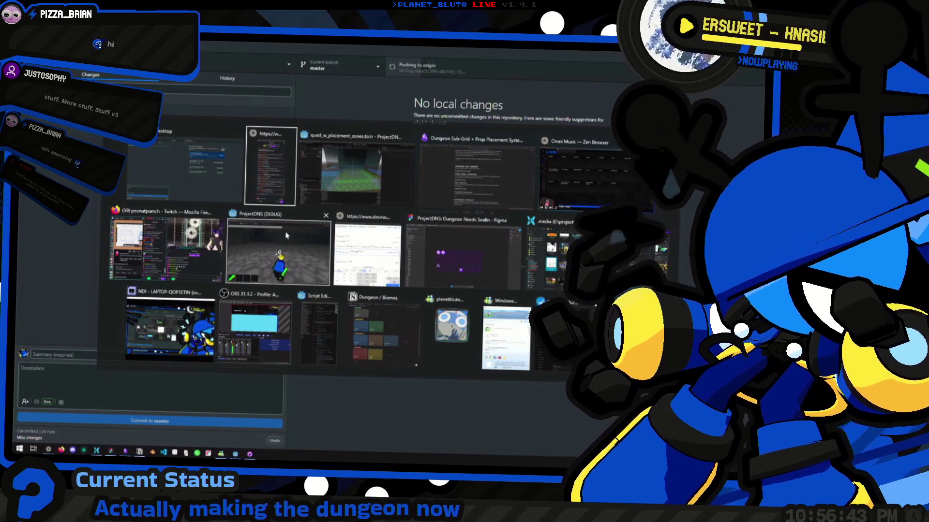
click(183, 166)
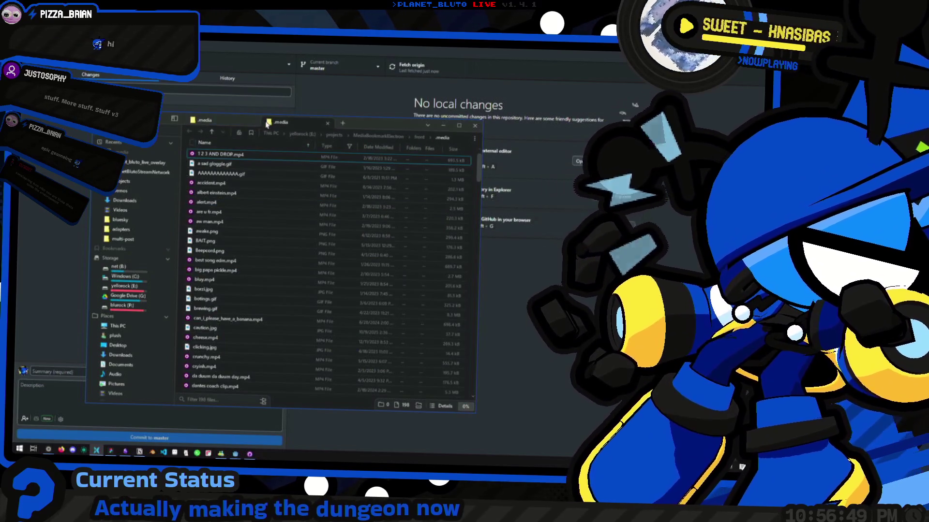
Jump to the PLANET_BLUTO_LIVE folder and open it in a file manager.
key(ctrl+k)
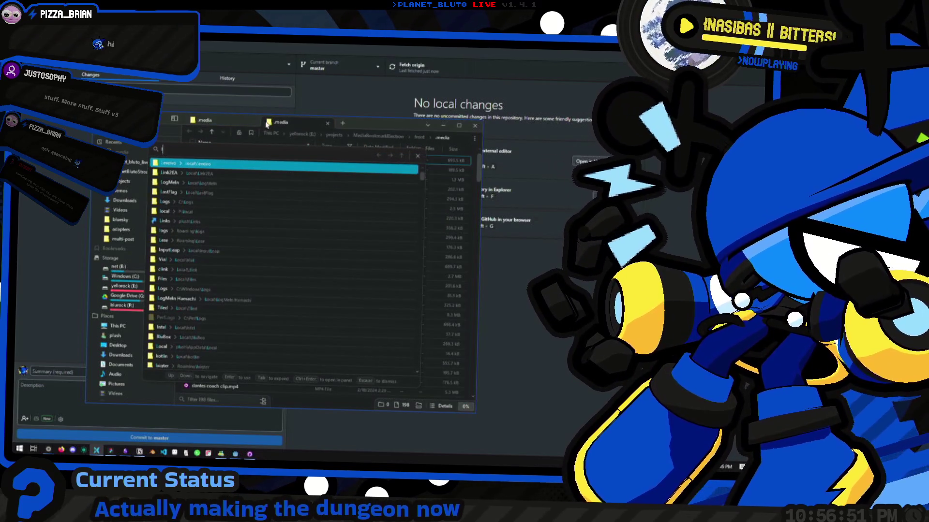
text(poplanet_bluto)
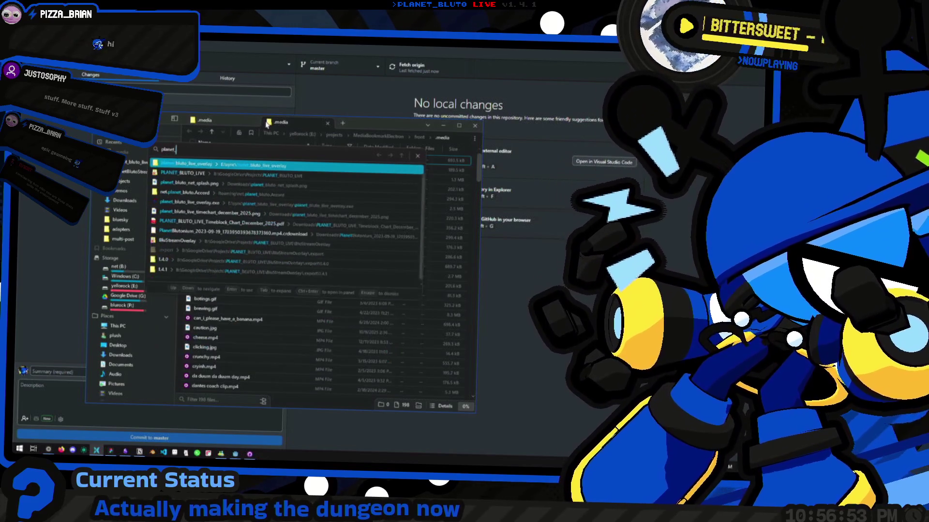
key(Down)
key(Return)
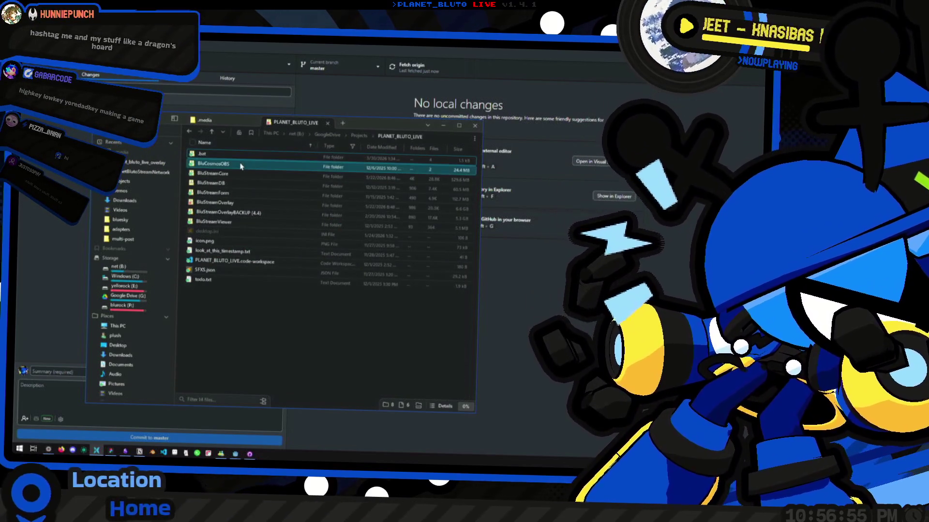
click(251, 121)
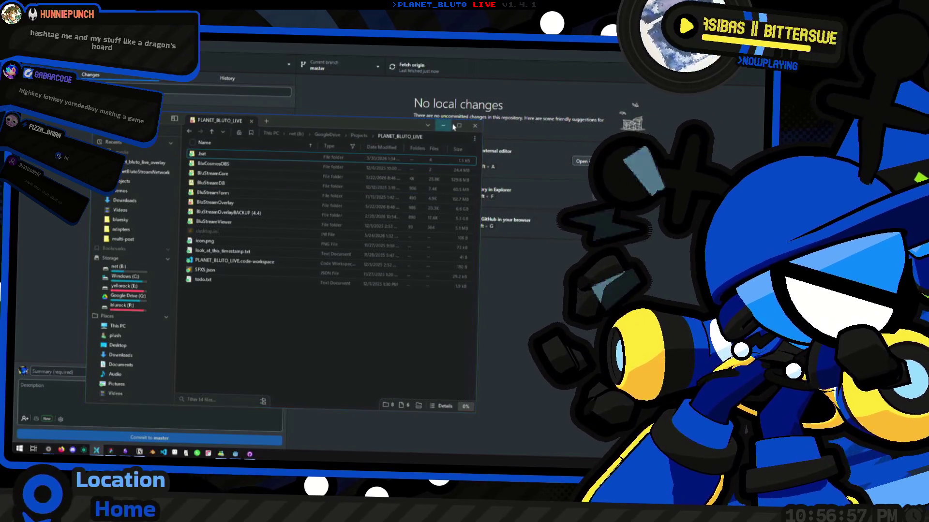
click(444, 125)
key(ctrl+shift+f)
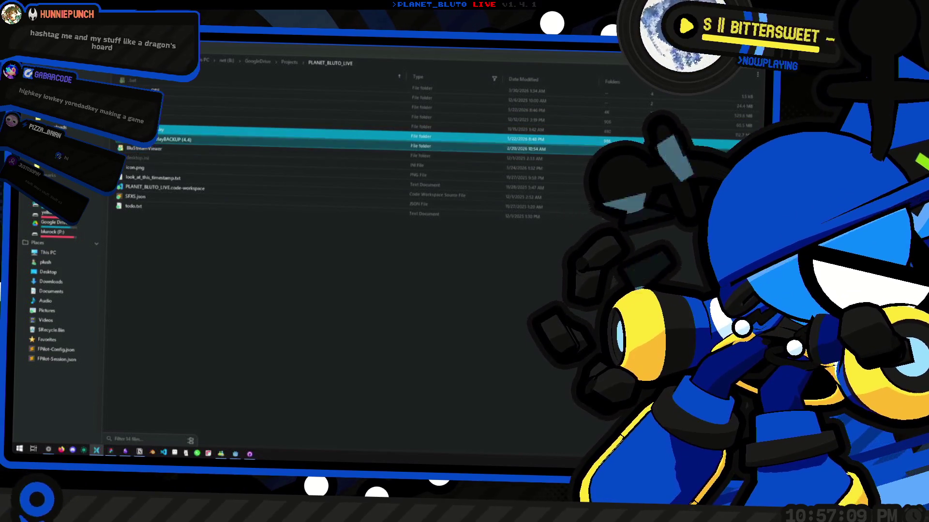
Open BluStreamDB\db\main.sqlite in DB Browser for SQLite.
double_click(159, 128)
double_click(163, 96)
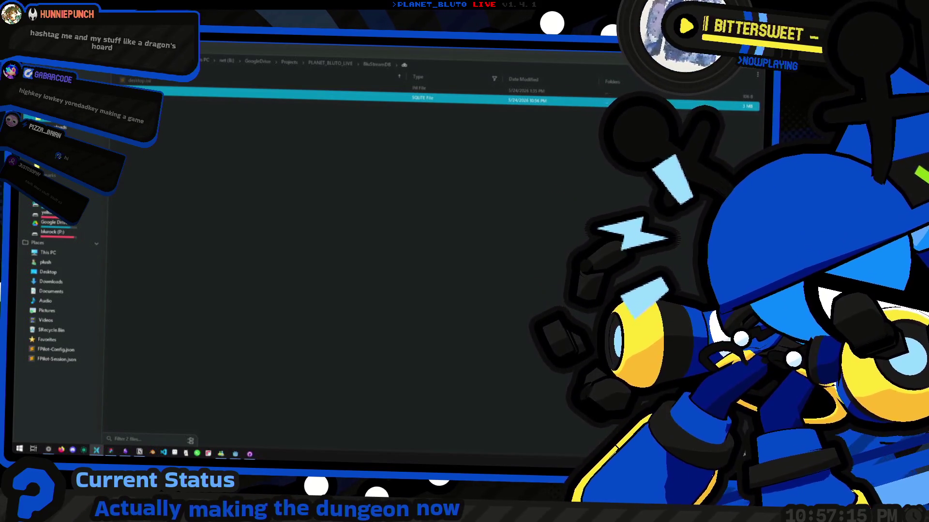
key(Return)
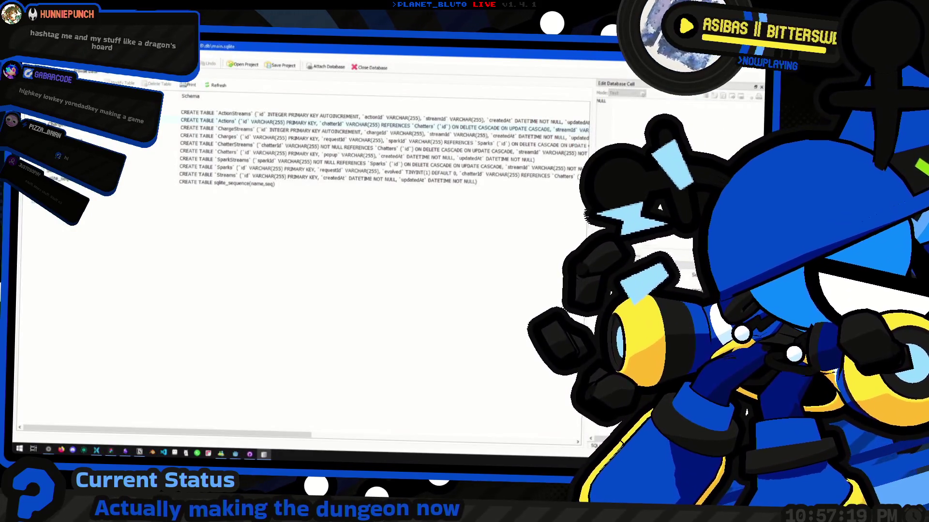
Browse the Streams table data and select the first and second stream rows.
key(ctrl+2)
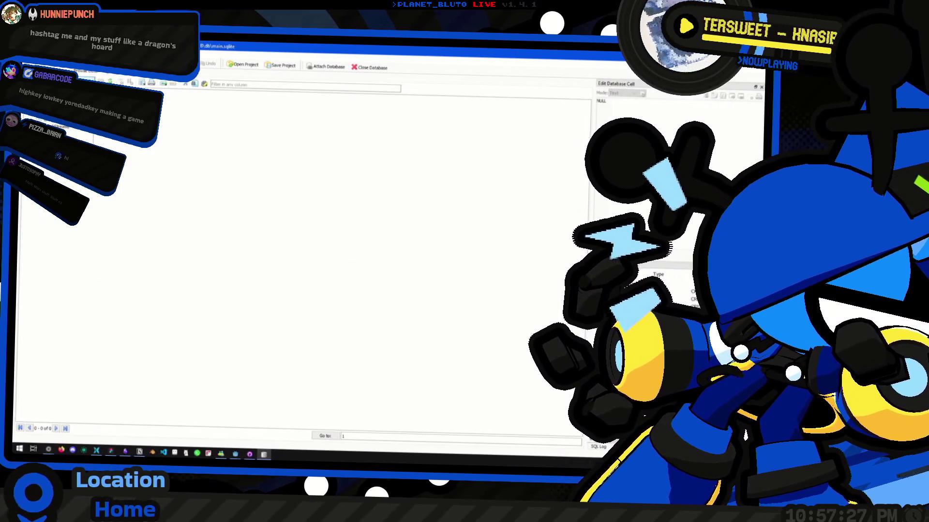
click(95, 139)
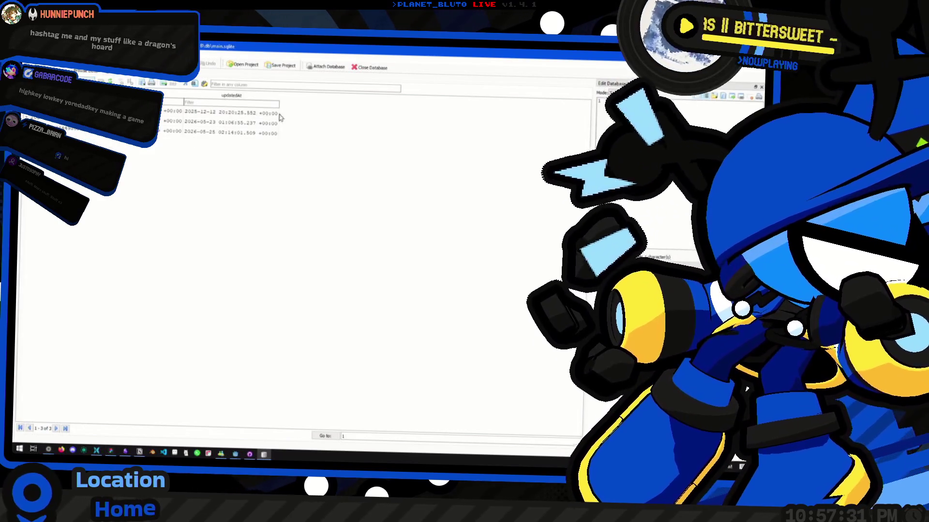
drag(145, 113, 145, 122)
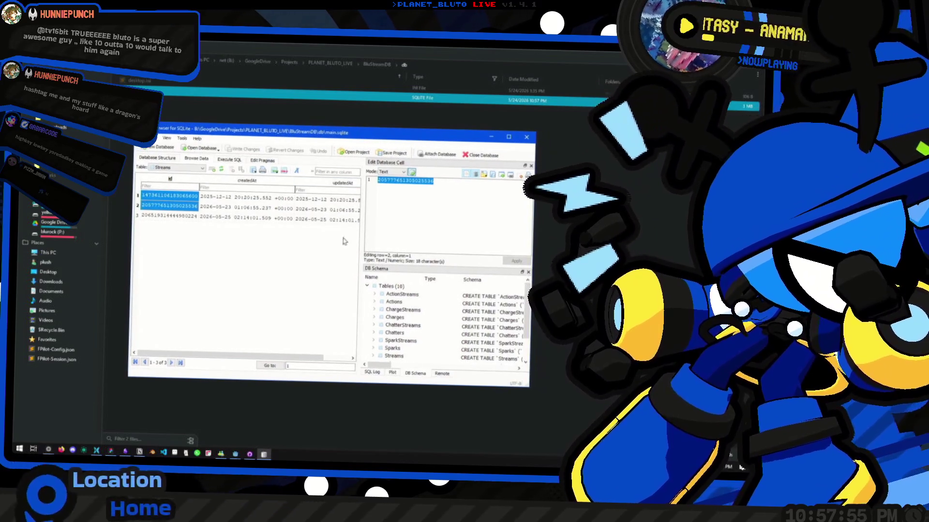
drag(362, 247, 416, 252)
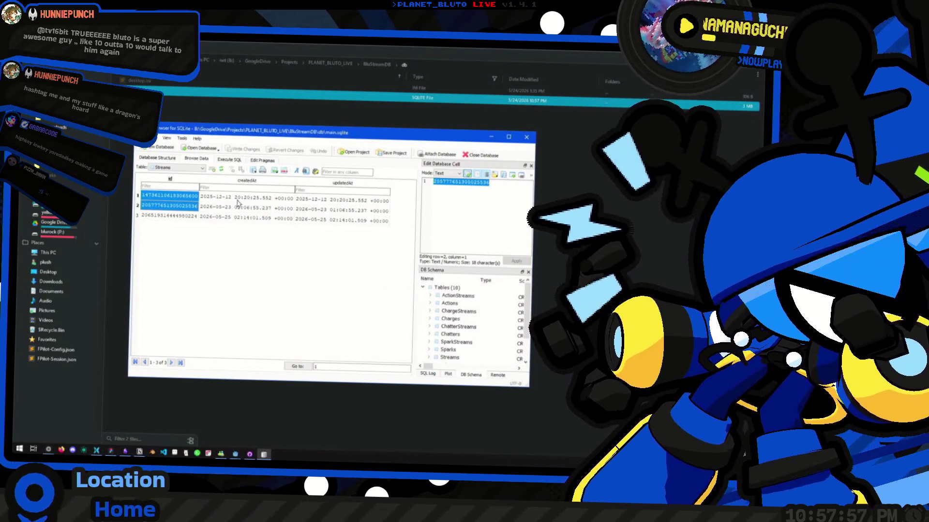
click(181, 195)
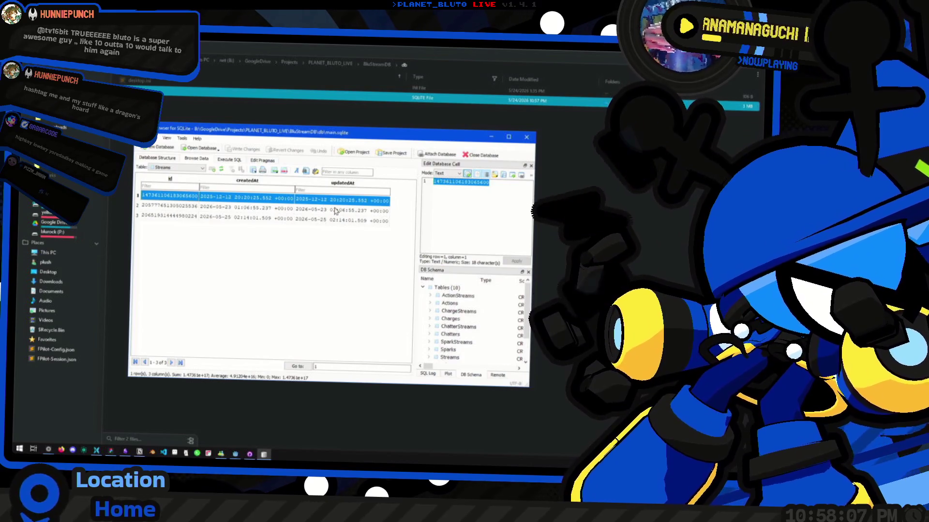
drag(340, 211, 165, 205)
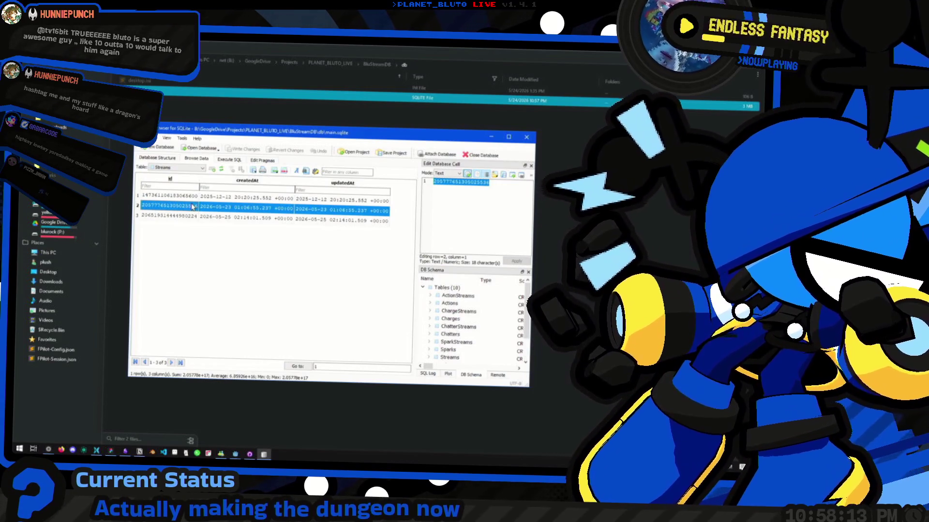
drag(343, 200, 145, 197)
drag(341, 211, 142, 207)
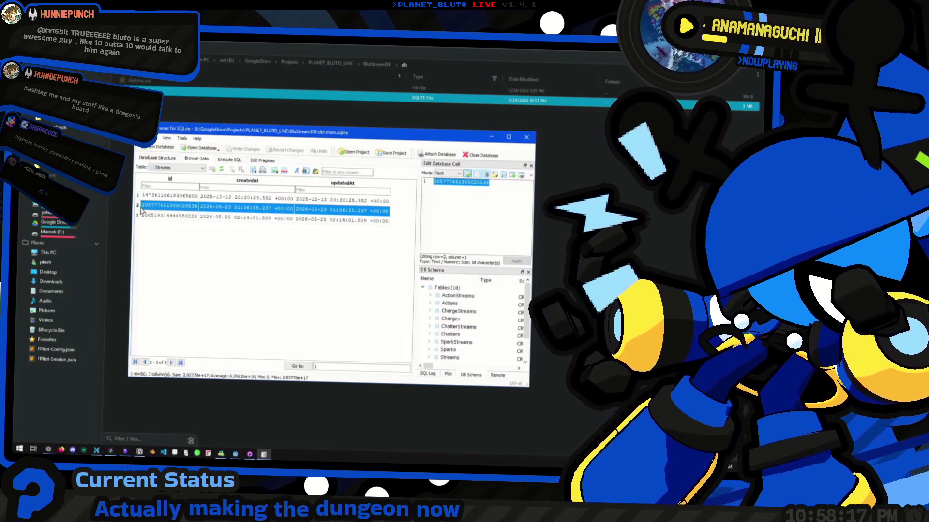
Switch the browsed table from Streams to Actions.
click(189, 169)
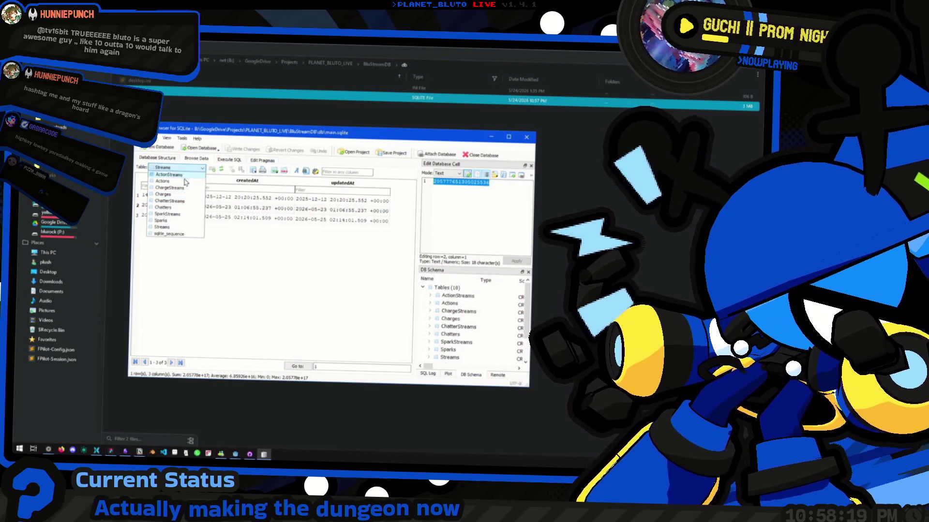
click(339, 200)
click(193, 199)
click(186, 207)
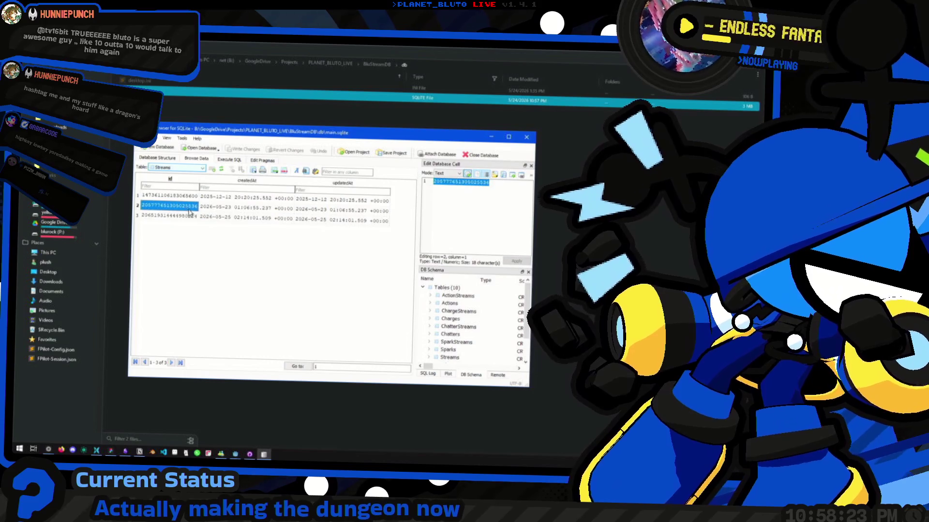
right_click(163, 206)
click(171, 211)
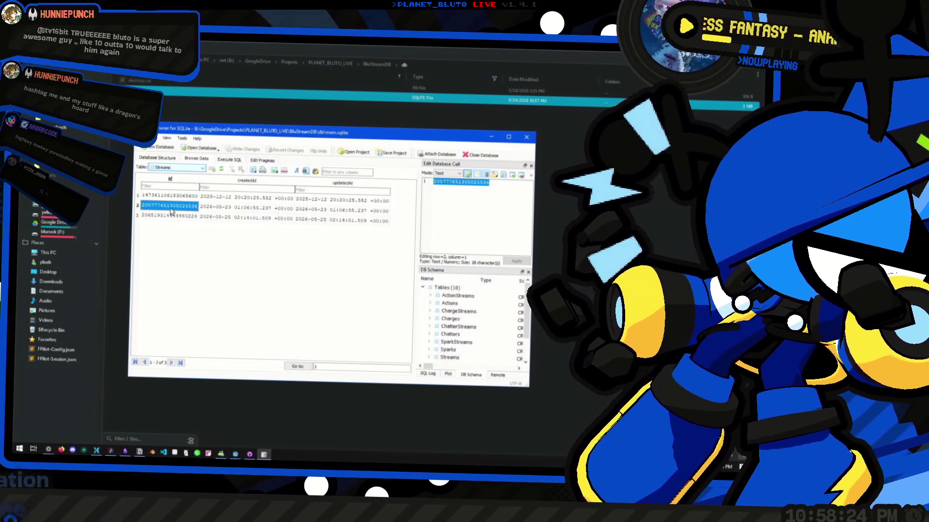
click(174, 169)
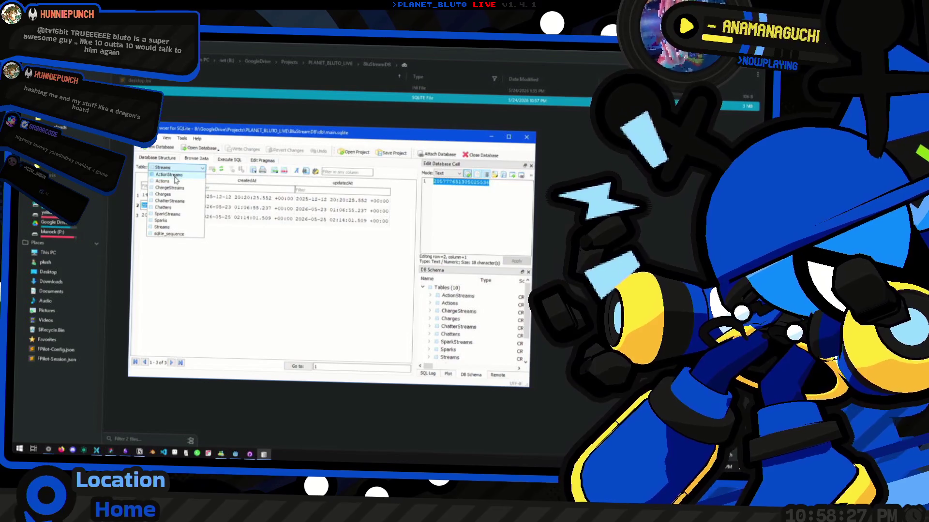
click(175, 181)
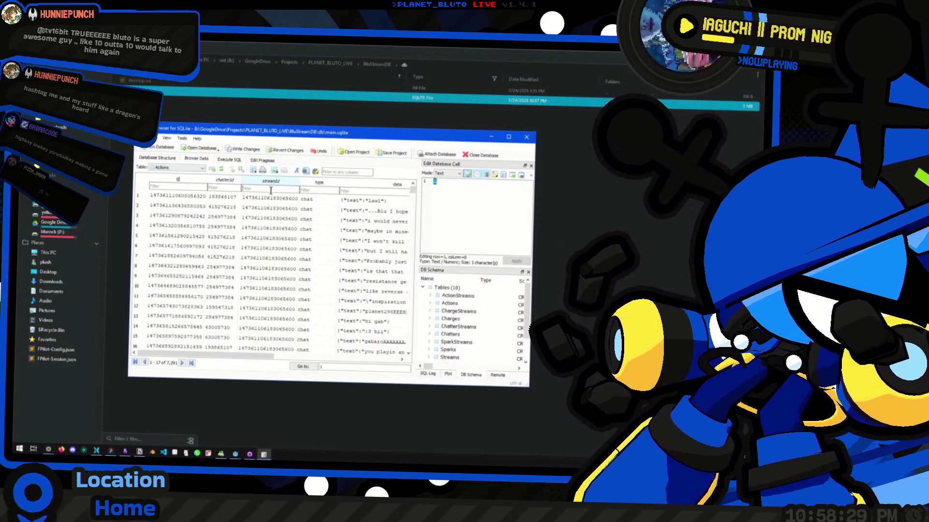
Filter Actions by the second stream's id, maximize the window, and sort createdAt oldest first.
click(271, 190)
key(ctrl+v)
click(508, 138)
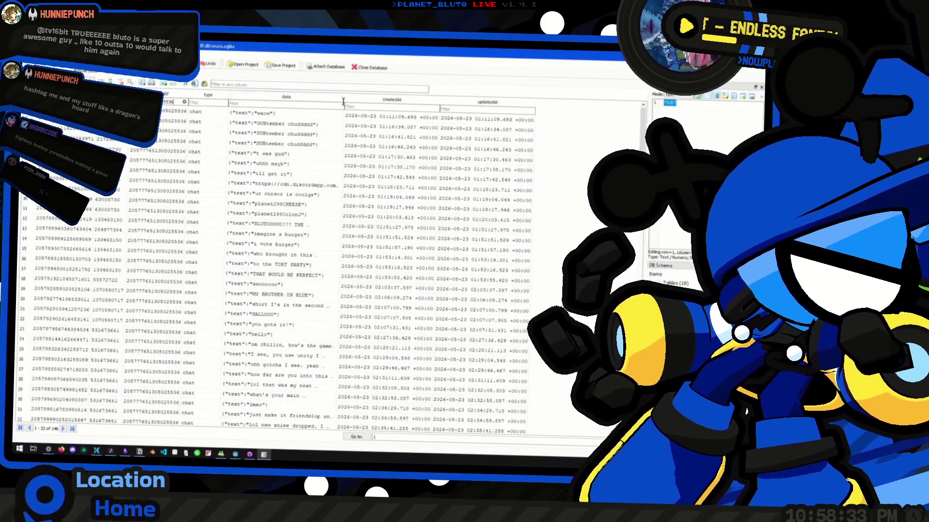
click(422, 103)
click(413, 104)
mouse_move(287, 124)
mouse_down()
mouse_move(173, 123)
mouse_move(380, 129)
mouse_up()
drag(174, 112, 473, 131)
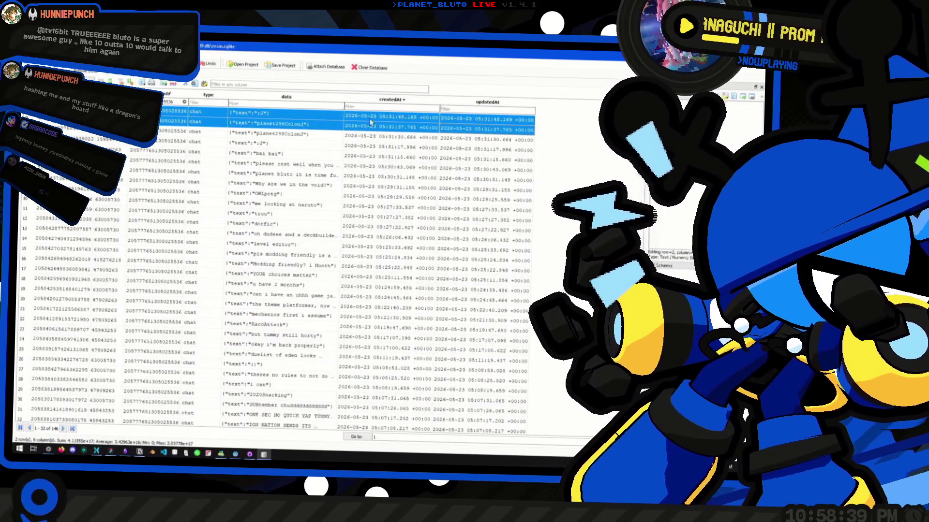
click(404, 100)
Inspect the type, data and createdAt values across the filtered action rows.
drag(193, 113, 367, 130)
drag(297, 130, 295, 166)
click(262, 118)
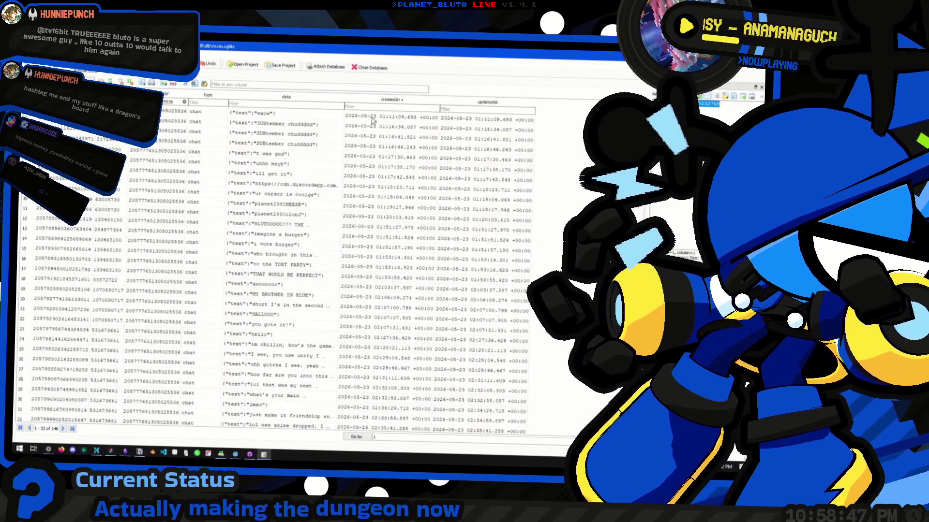
drag(269, 135, 464, 155)
mouse_move(290, 125)
mouse_down()
mouse_move(319, 209)
mouse_move(339, 215)
mouse_up()
scroll(333, 217, down, 6)
scroll(334, 232, down, 20)
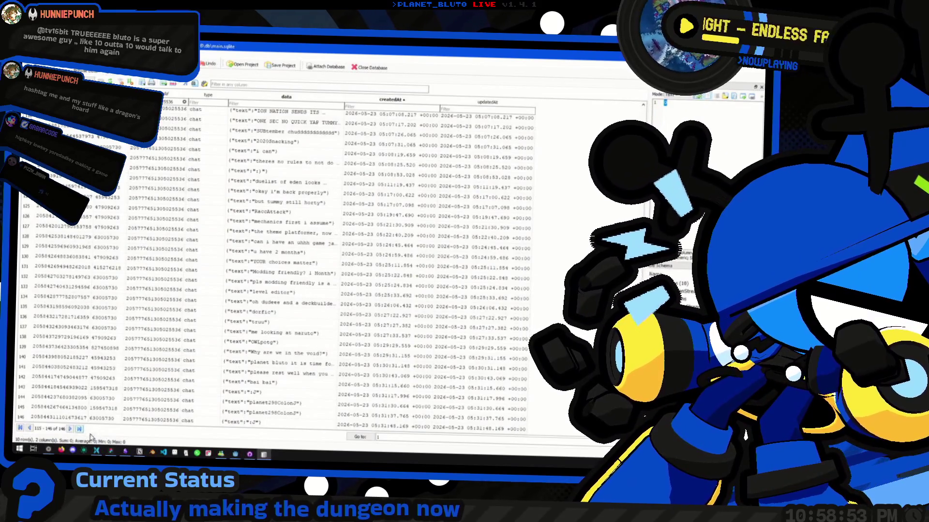
scroll(338, 276, up, 20)
scroll(337, 276, up, 7)
scroll(315, 266, down, 20)
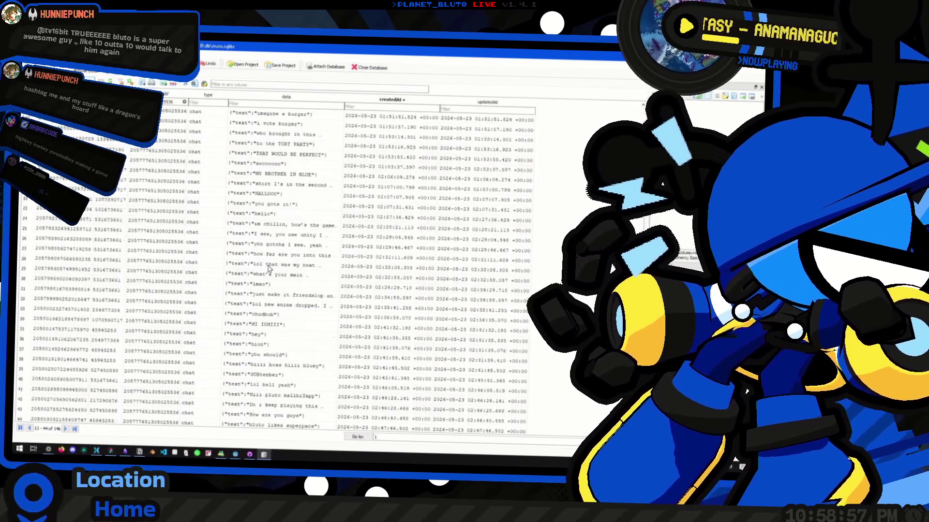
scroll(315, 266, up, 20)
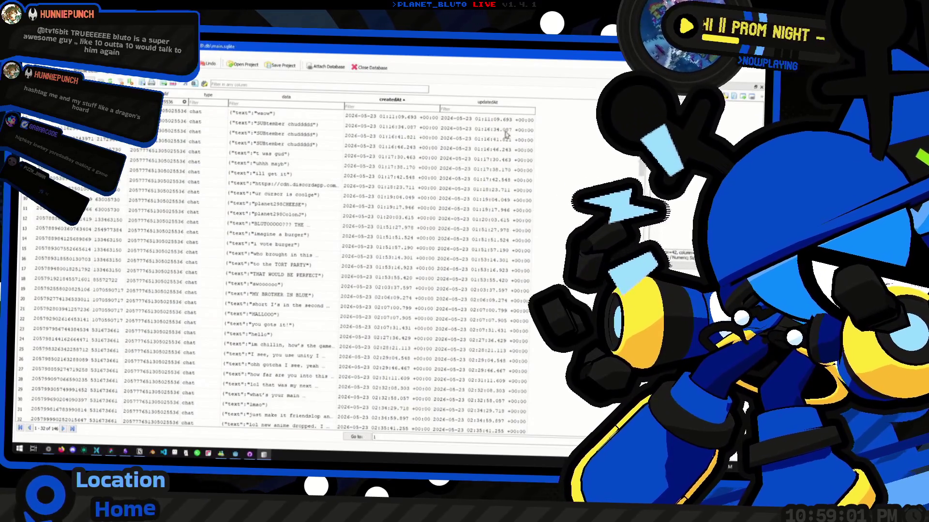
click(389, 227)
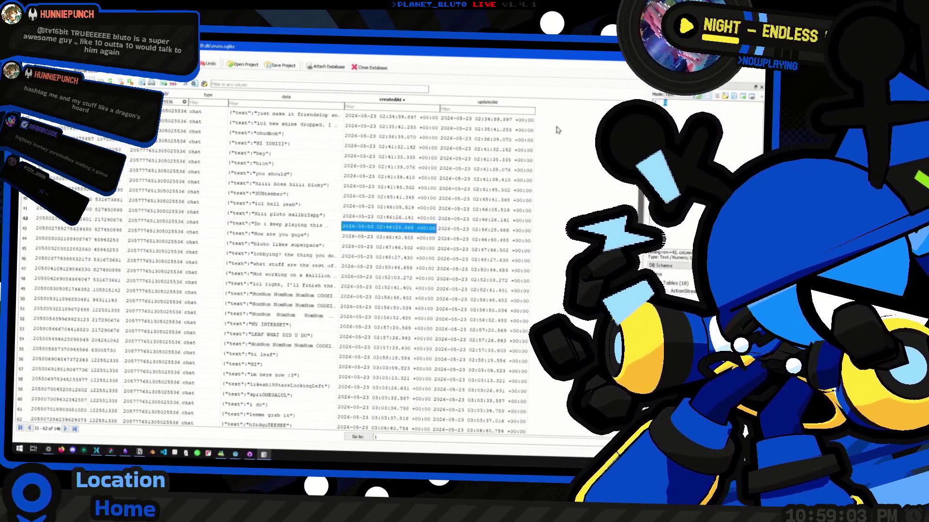
Clear the streamId filter and filter the type column by 'like'.
click(185, 102)
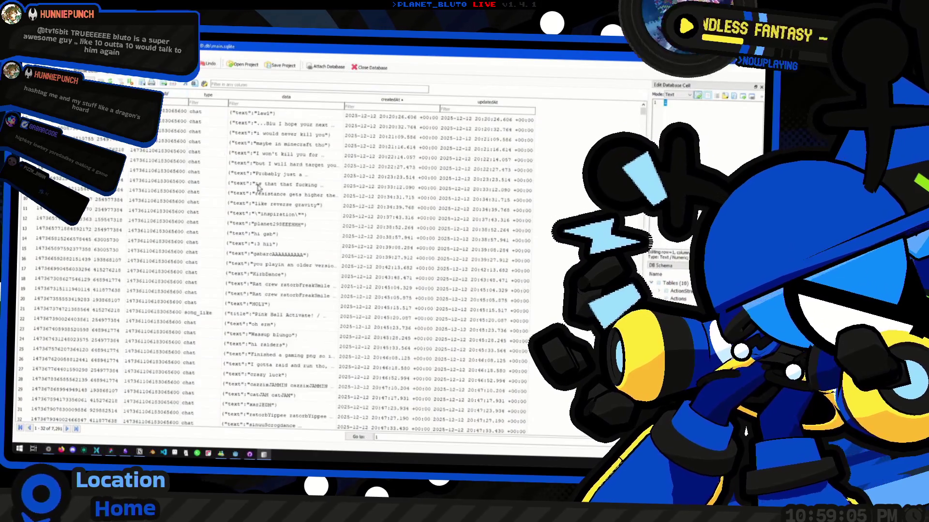
scroll(333, 248, down, 2)
scroll(331, 249, down, 2)
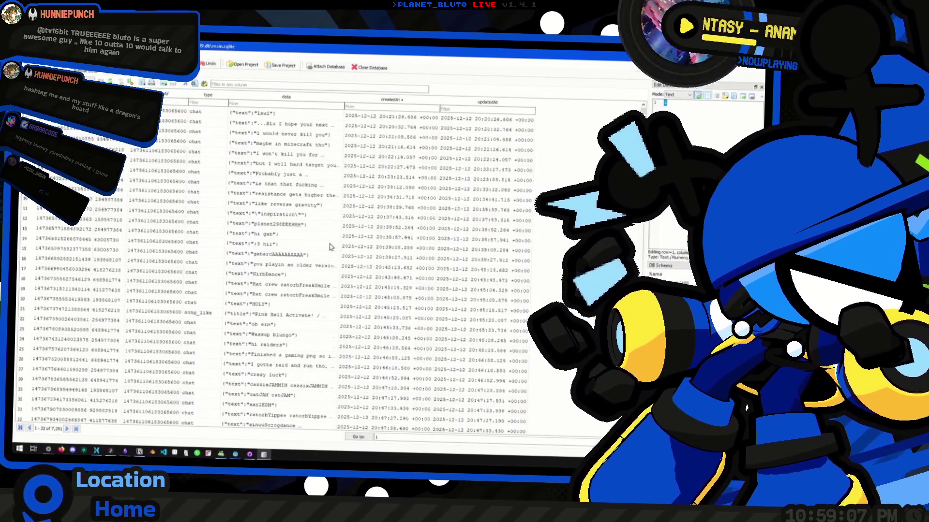
scroll(331, 247, up, 4)
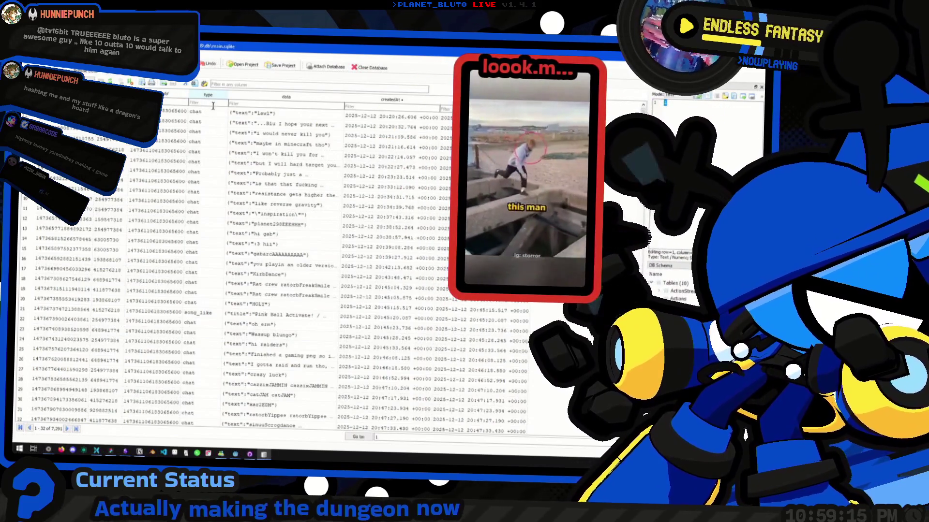
text(song_like)
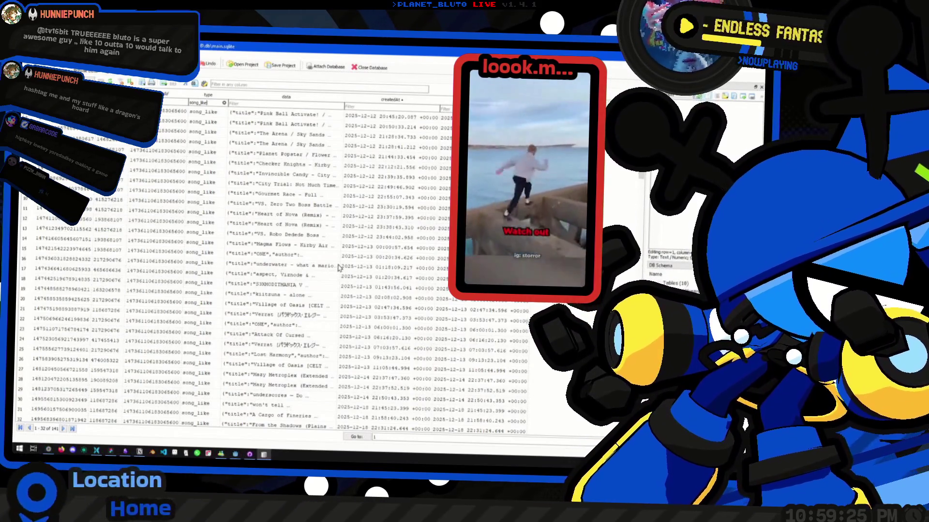
key(alt+Tab)
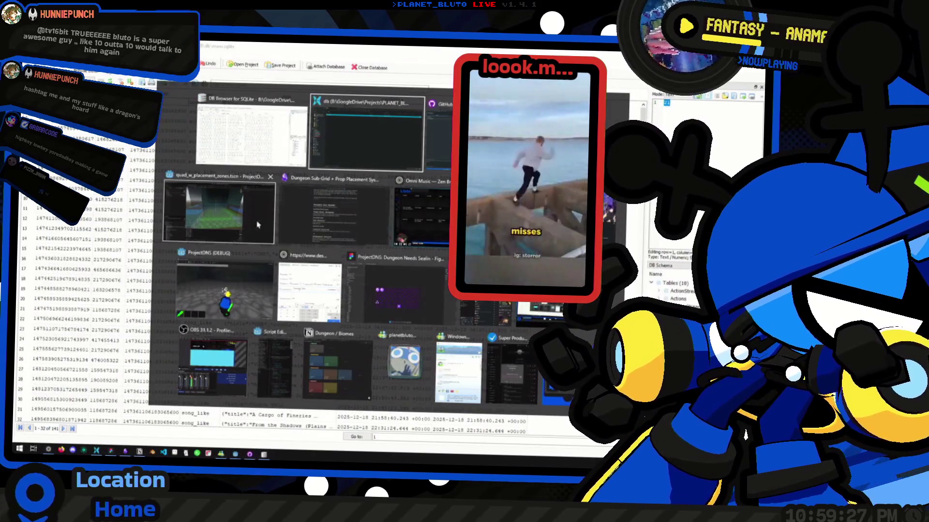
click(419, 215)
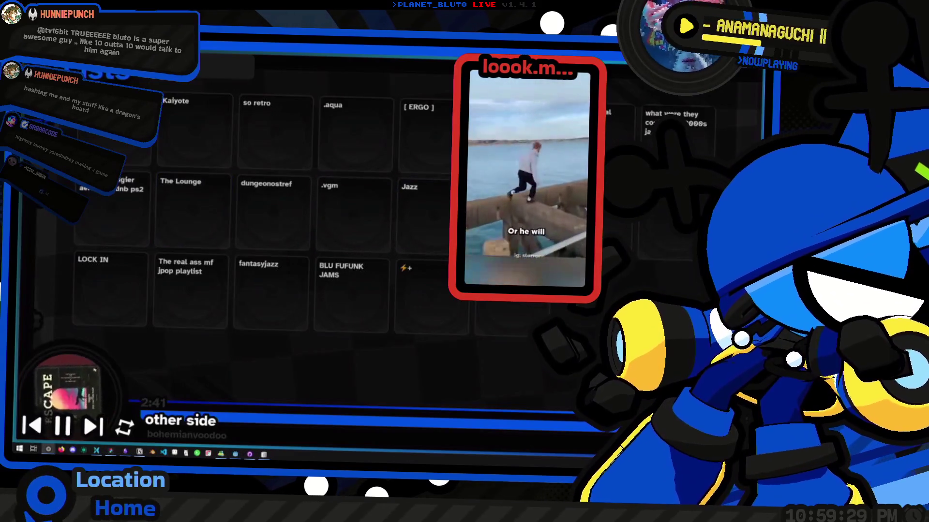
mouse_move(66, 299)
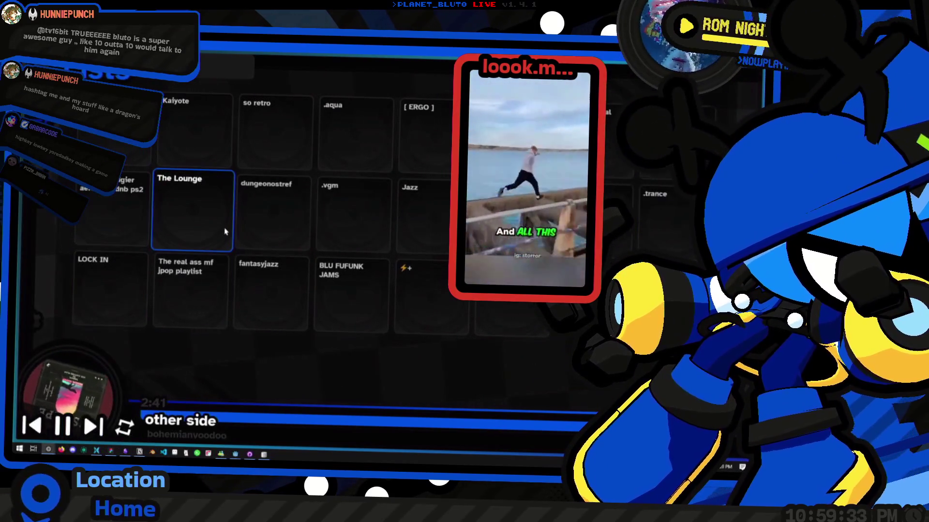
mouse_move(67, 265)
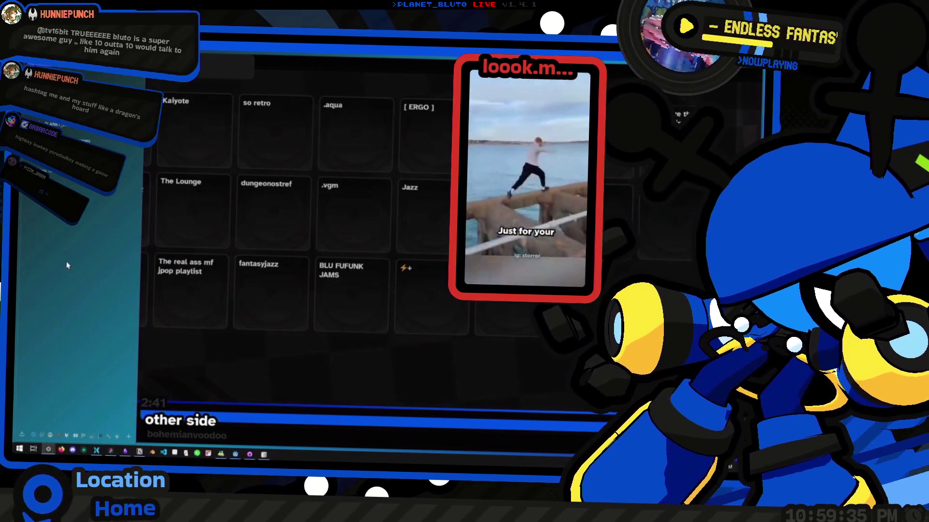
click(37, 436)
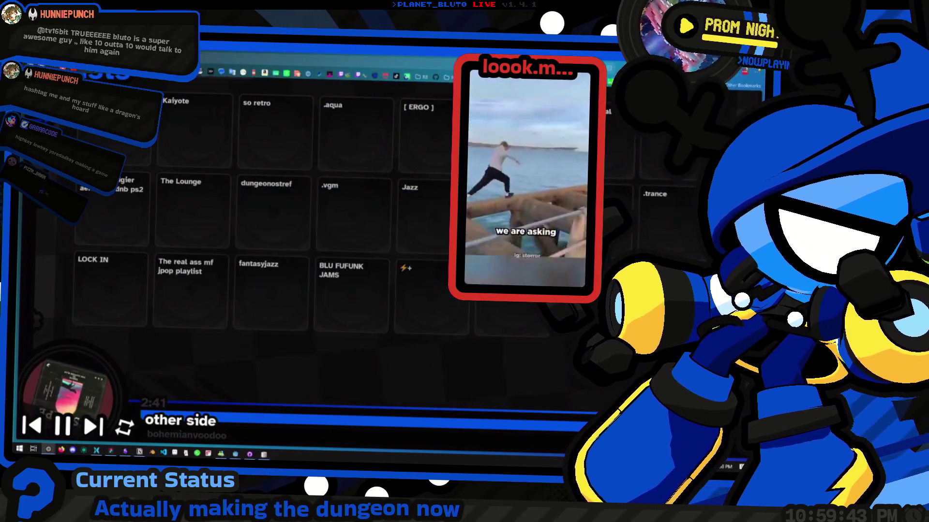
key(alt+Tab)
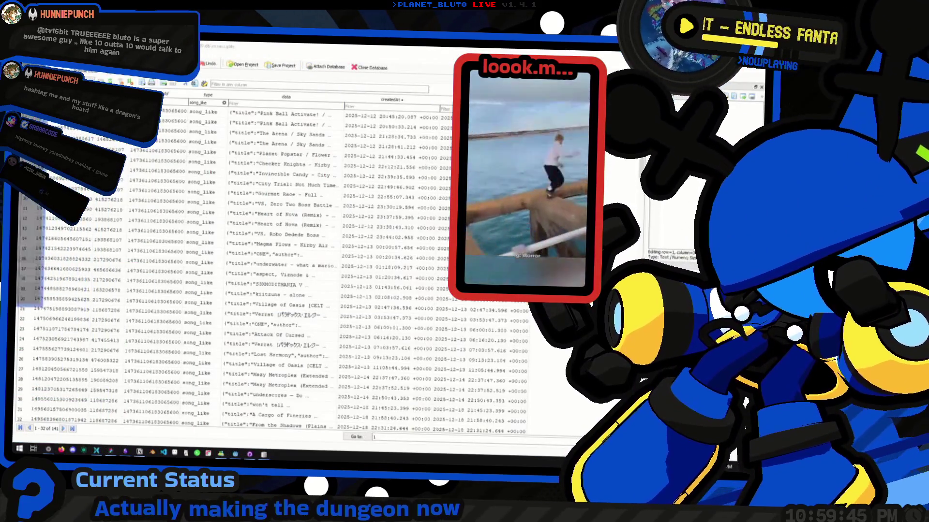
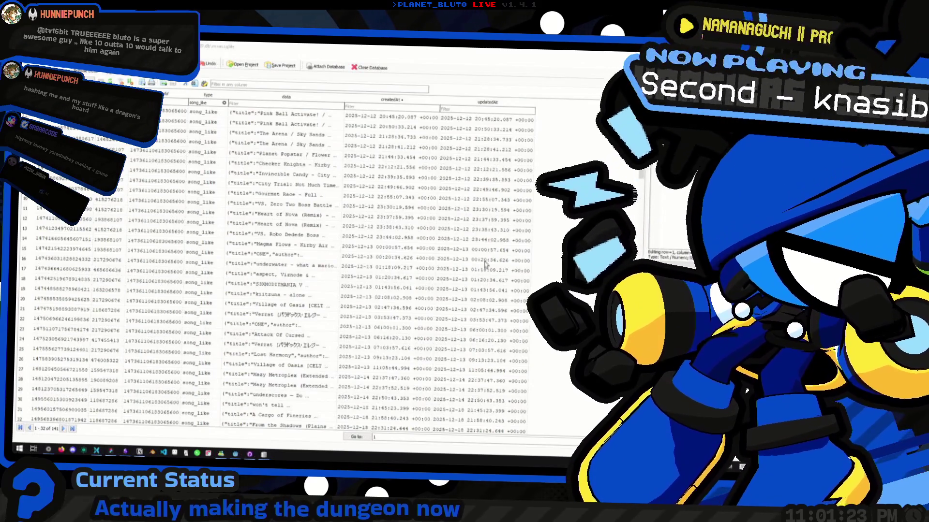
Select the first table cell, restore the DB Browser window, and close it to get the save prompt.
scroll(423, 249, down, 6)
scroll(426, 248, up, 6)
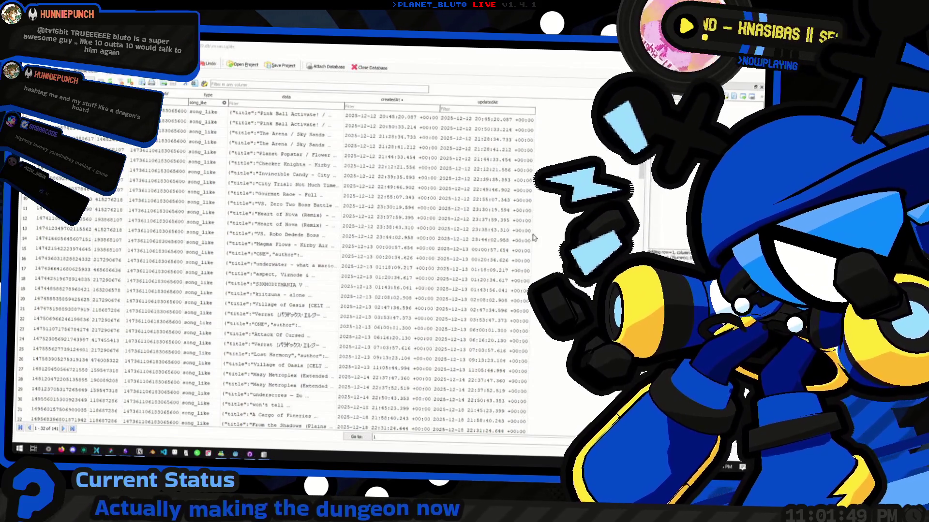
click(559, 217)
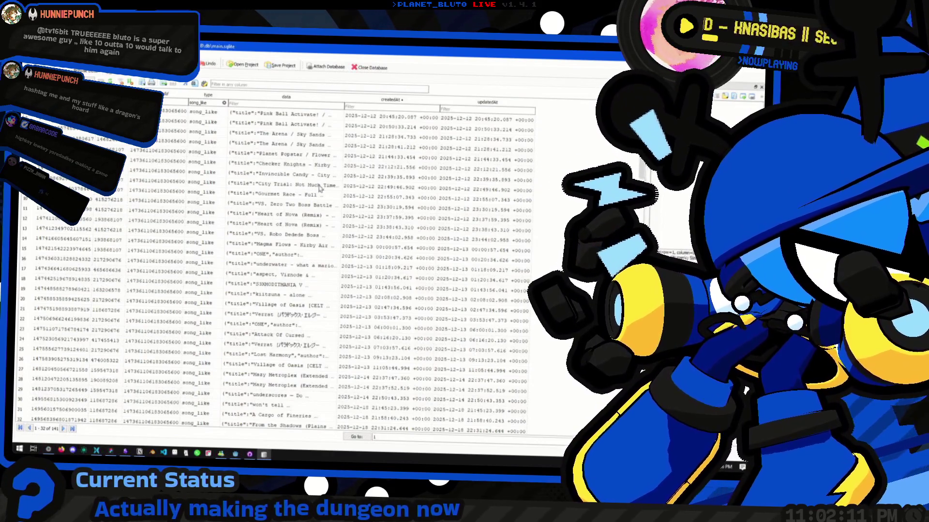
double_click(560, 60)
key(alt+Tab)
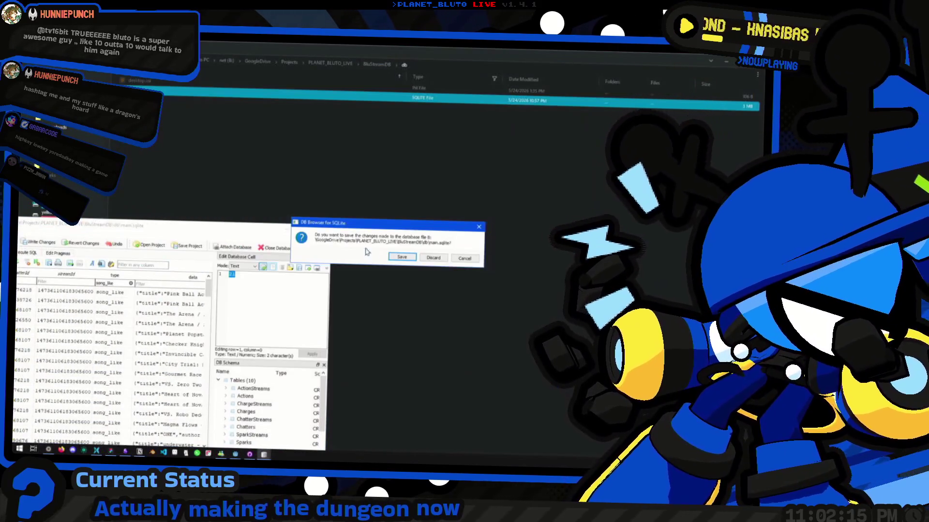
Answer the save prompt and check that GitHub Desktop shows no local changes on master.
click(433, 258)
key(alt+Tab)
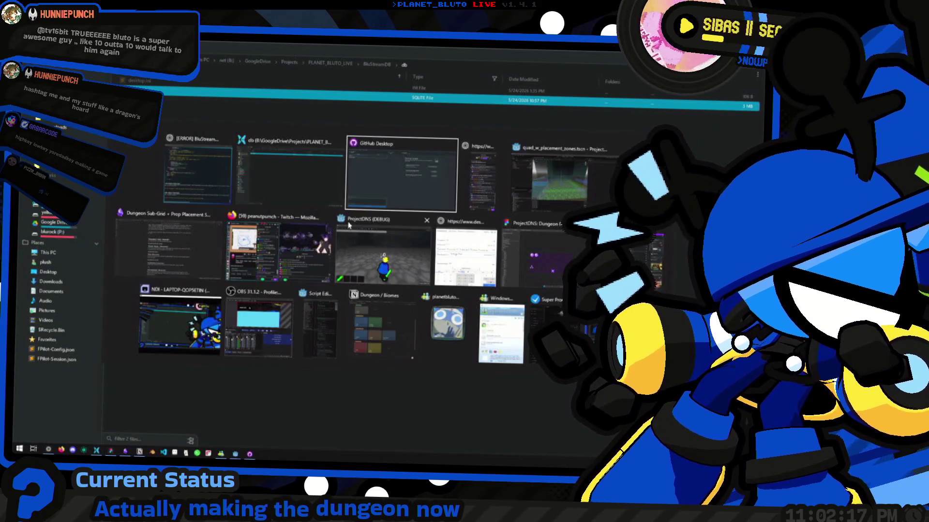
key(alt+Tab)
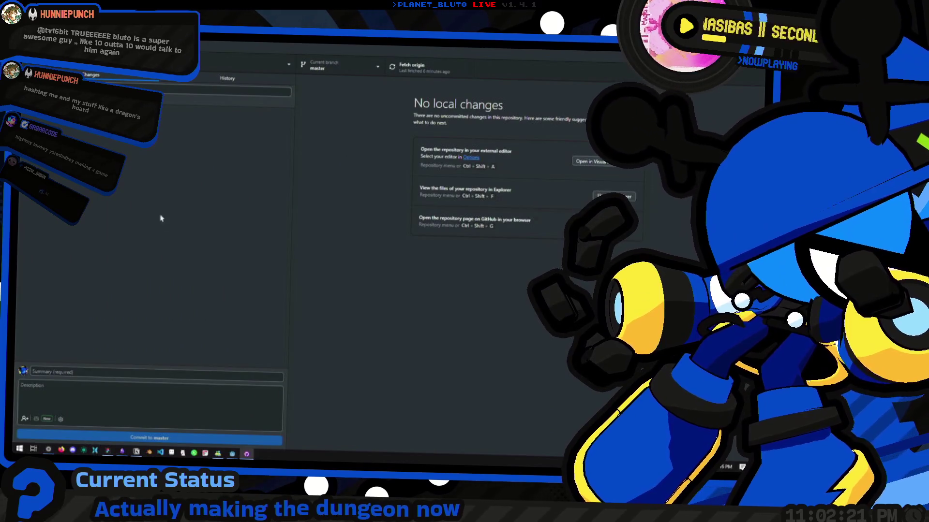
key(alt+Tab)
key(alt+Tab)
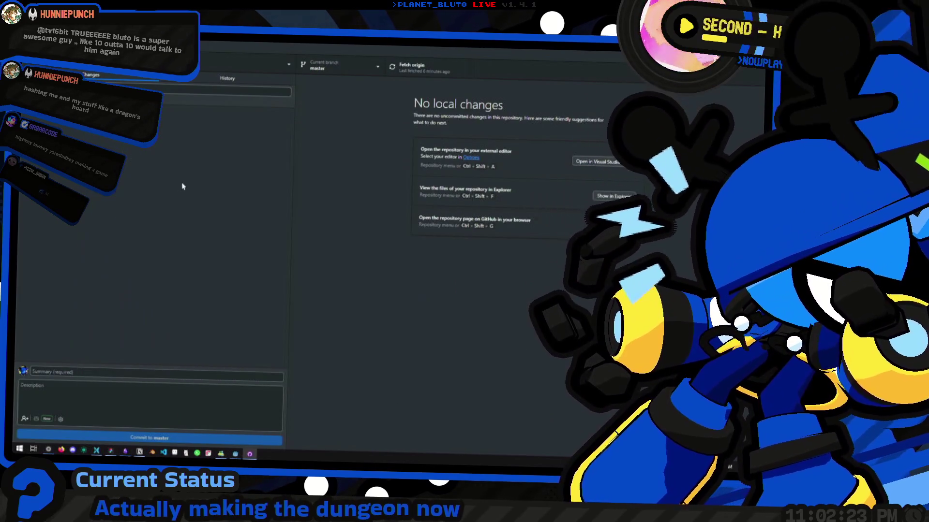
key(alt+Tab)
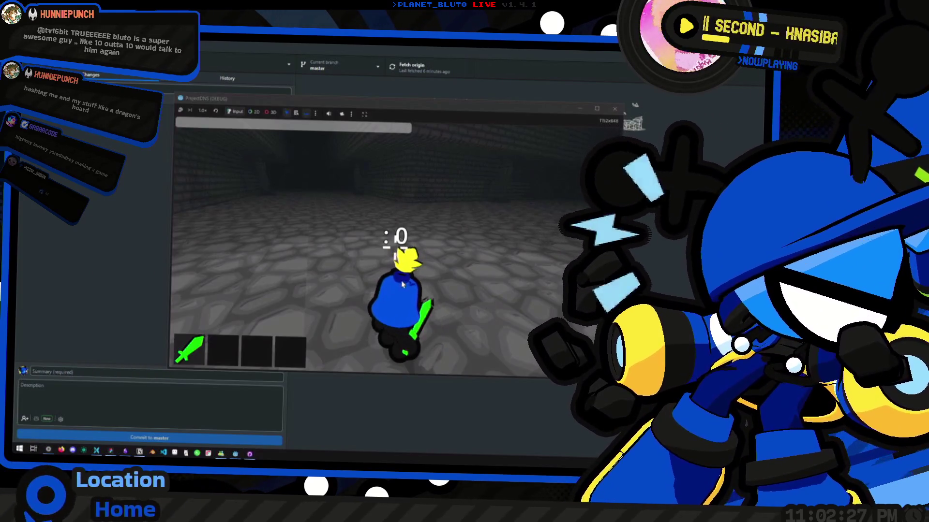
key(alt+Tab)
key(alt+Tab)
key(alt+Tab)
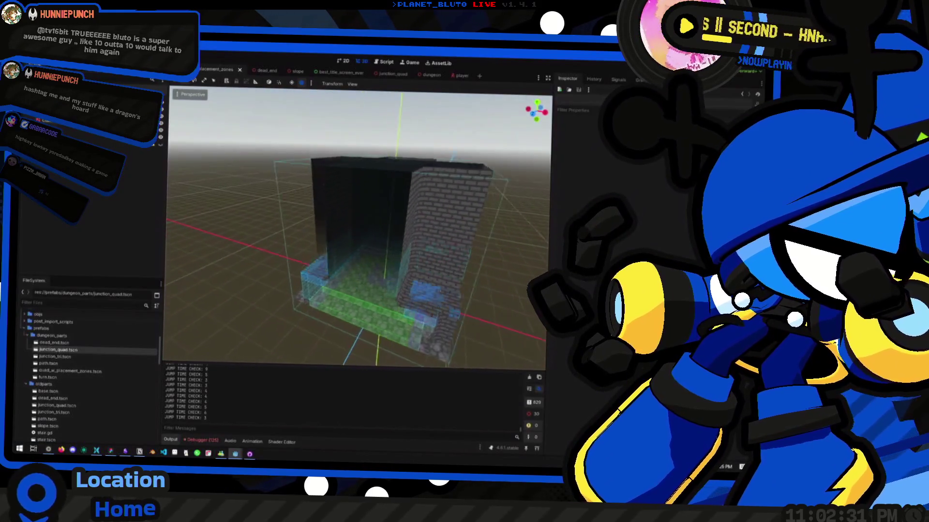
Stop the ProjectDNS debug game with F8, then dismiss the launcher after searching 'screen'.
key(alt+Tab)
key(F8)
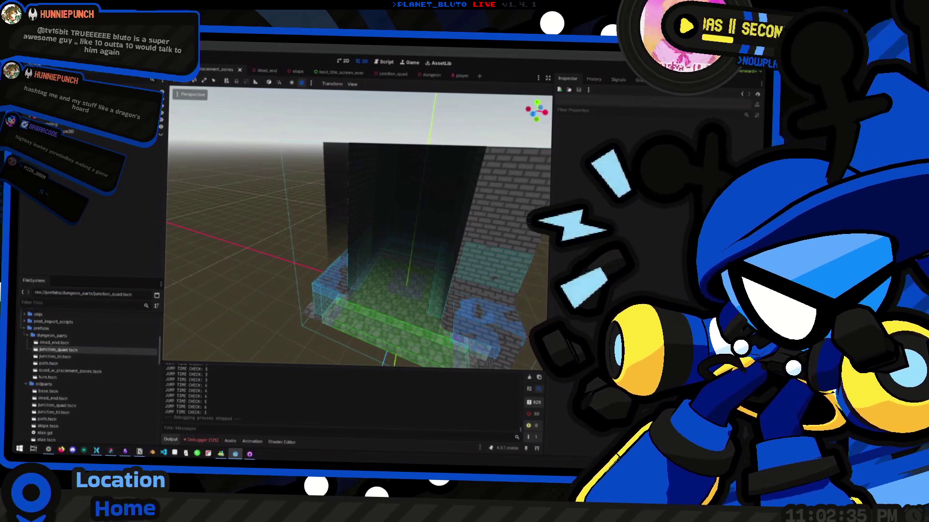
key(alt+space)
text(screen)
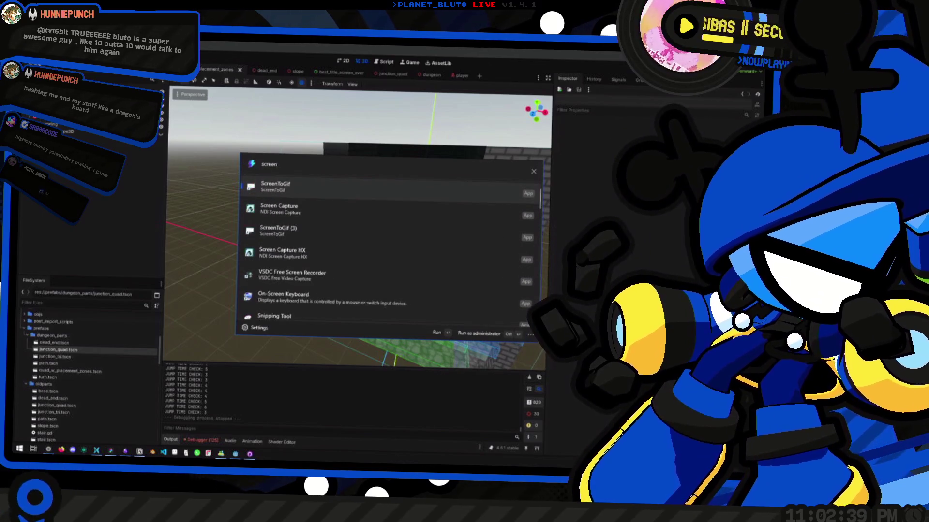
key(Down)
key(Down)
key(Return)
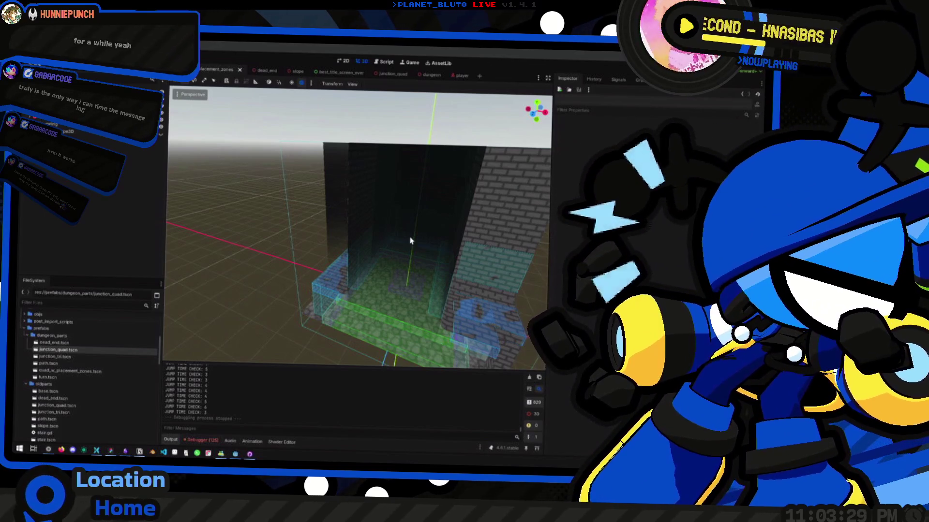
key(alt+Tab)
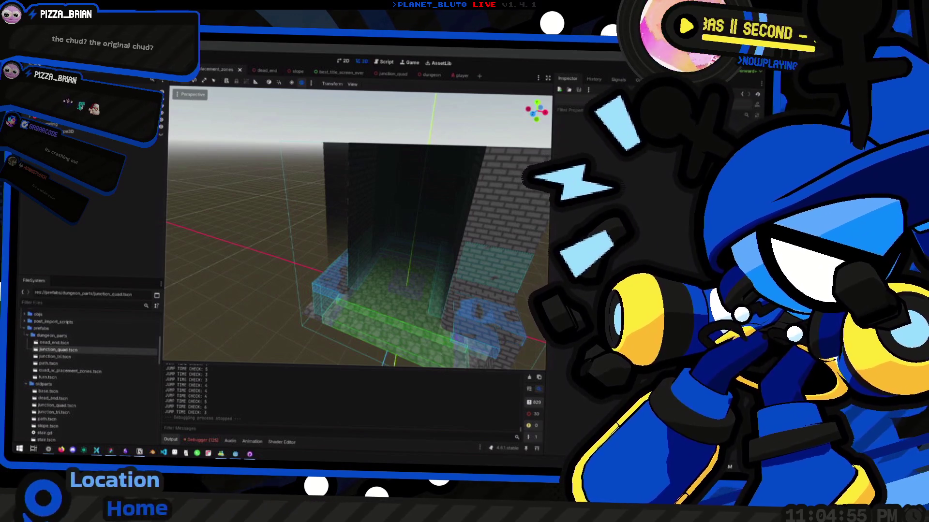
Fly the viewport camera into the junction's brick walls and back out again.
drag(370, 201, 339, 184)
key(w)
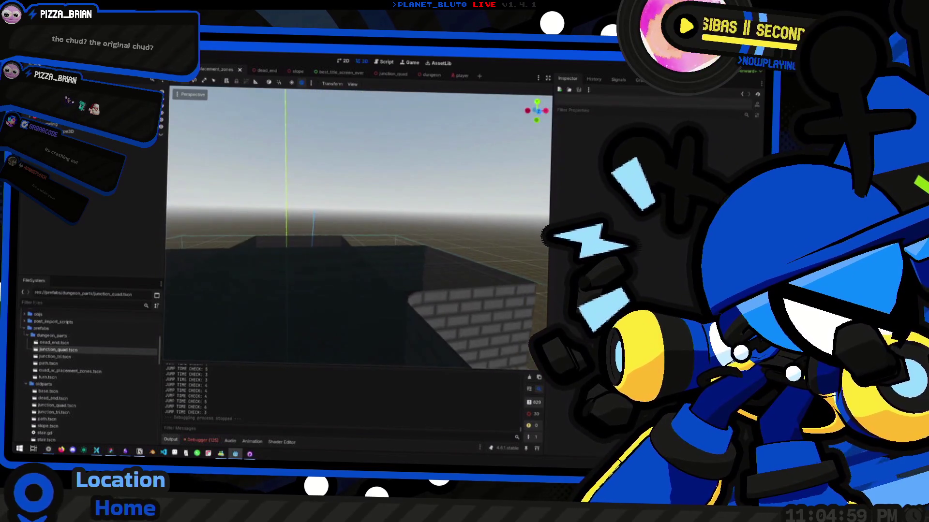
key(s)
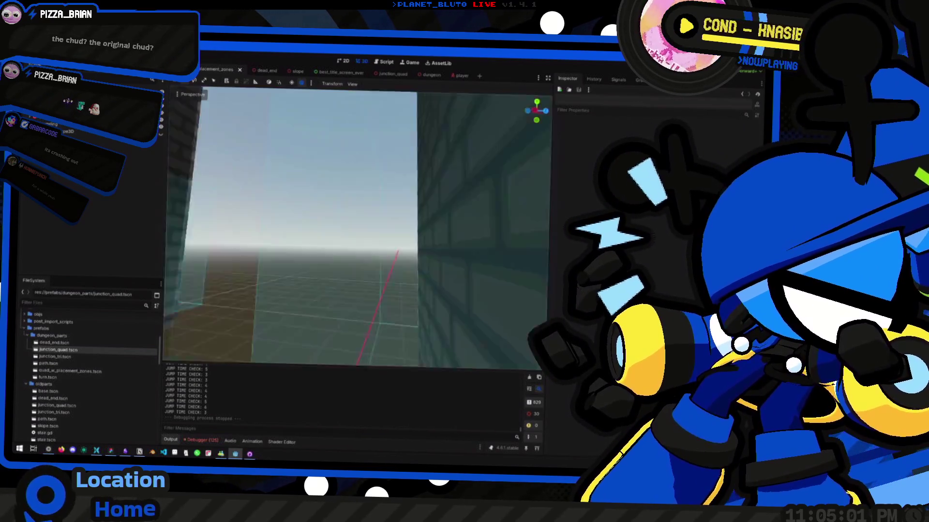
key(s)
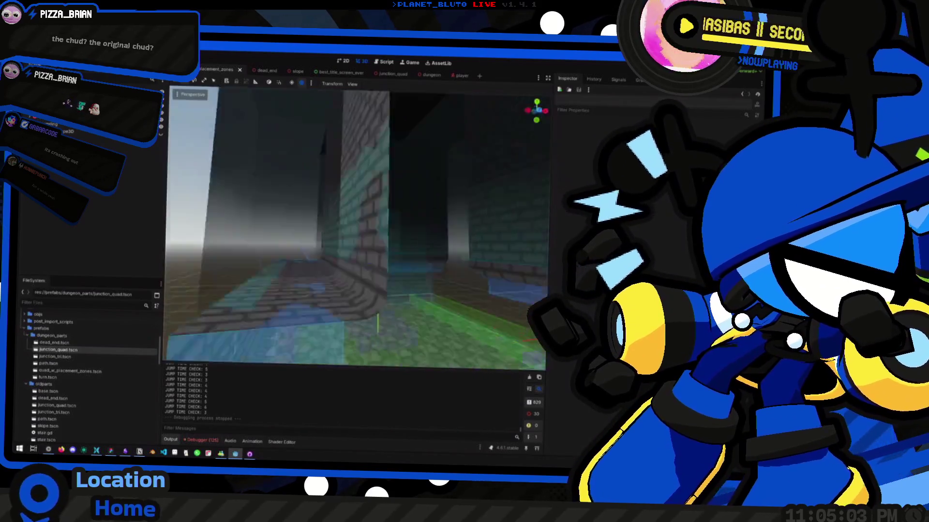
key(w)
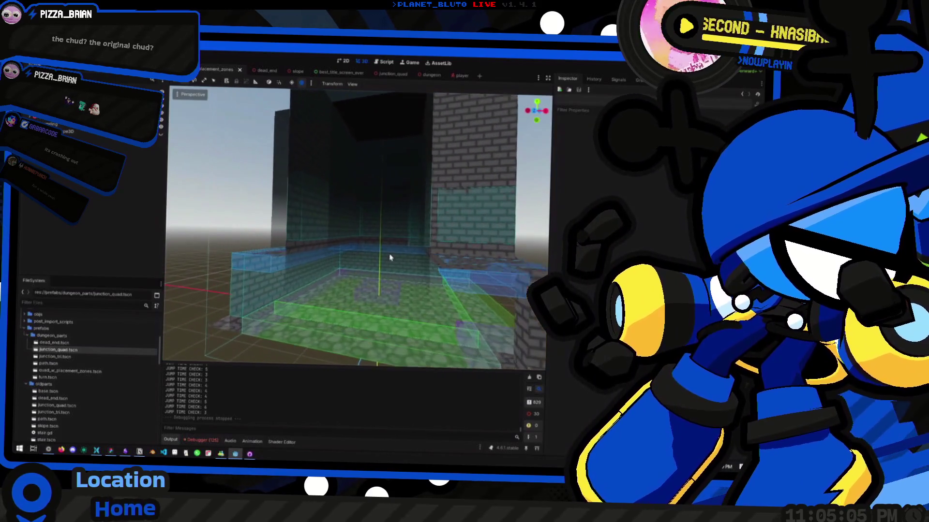
Back in the editor, select the Quad node and look down the corridor from inside.
key(alt+Tab)
key(shift+Tab)
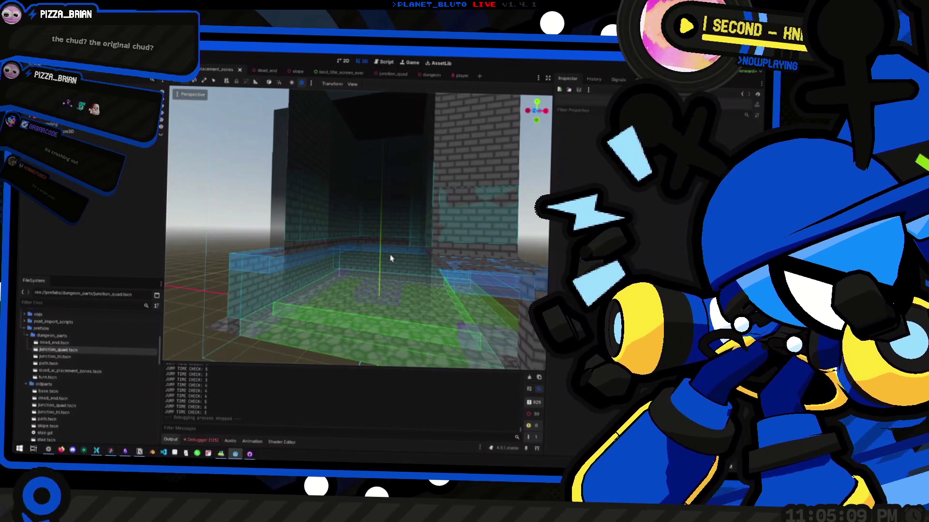
key(alt+Tab)
key(alt+Tab)
key(alt+Tab)
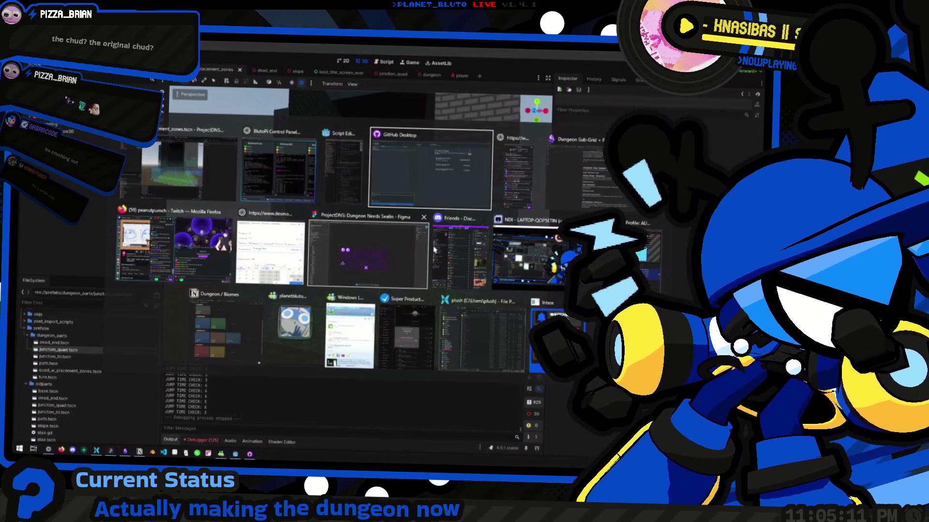
click(196, 170)
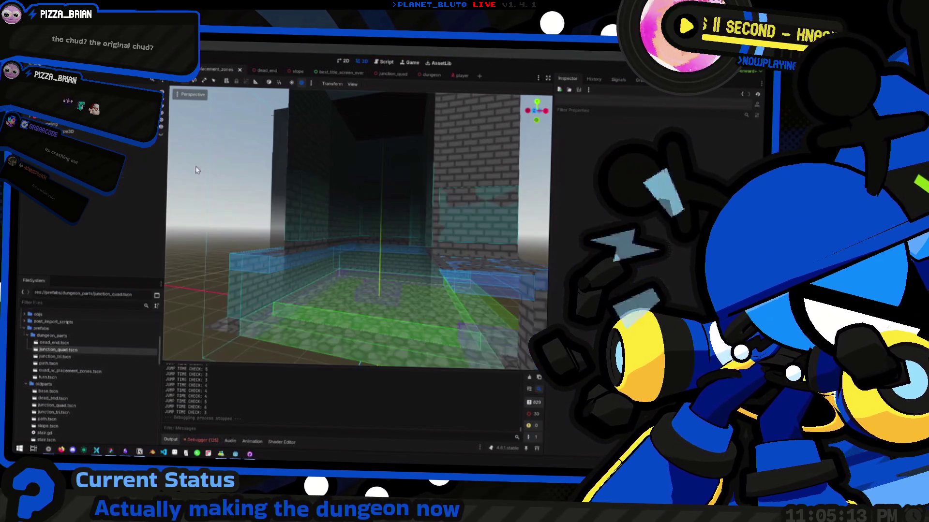
drag(196, 170, 218, 179)
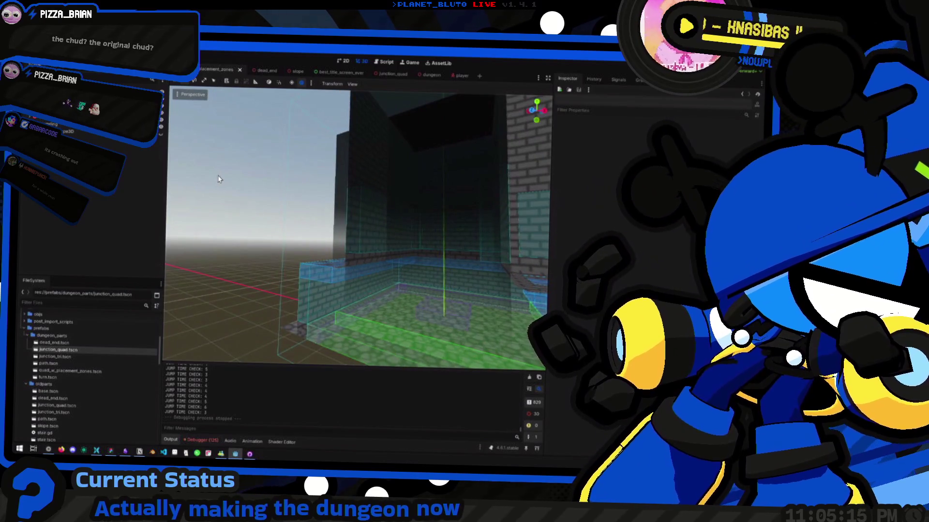
click(372, 104)
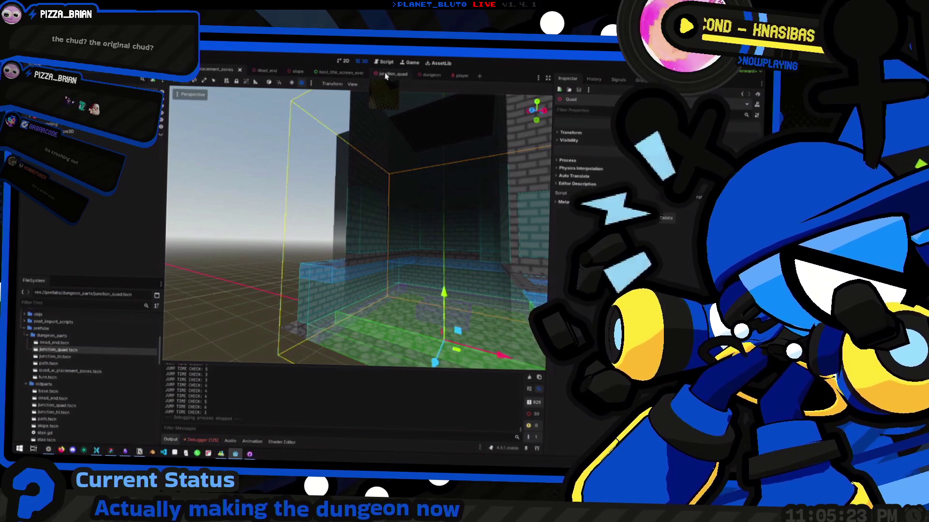
drag(435, 128, 387, 171)
key(super+Tab)
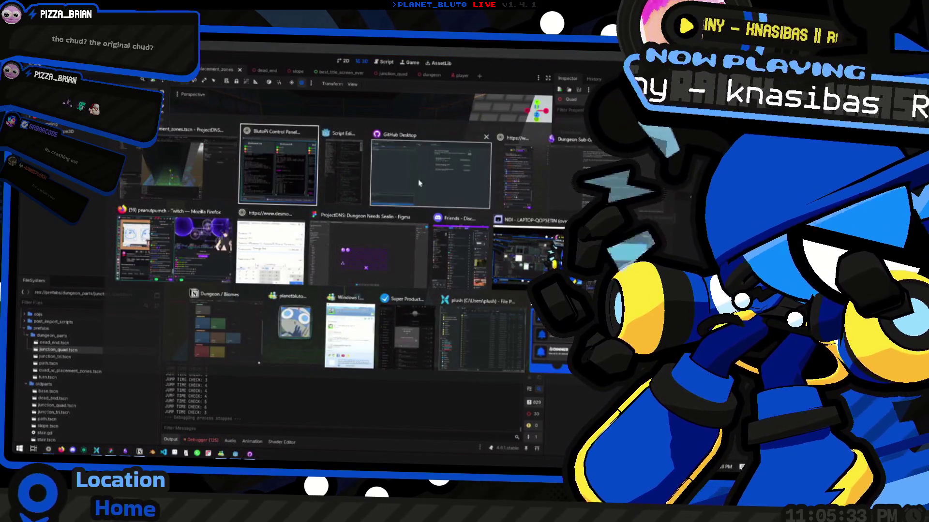
Return to the Godot editor, glance at the script editor, and go back to the 3D view.
key(Escape)
key(alt+Tab)
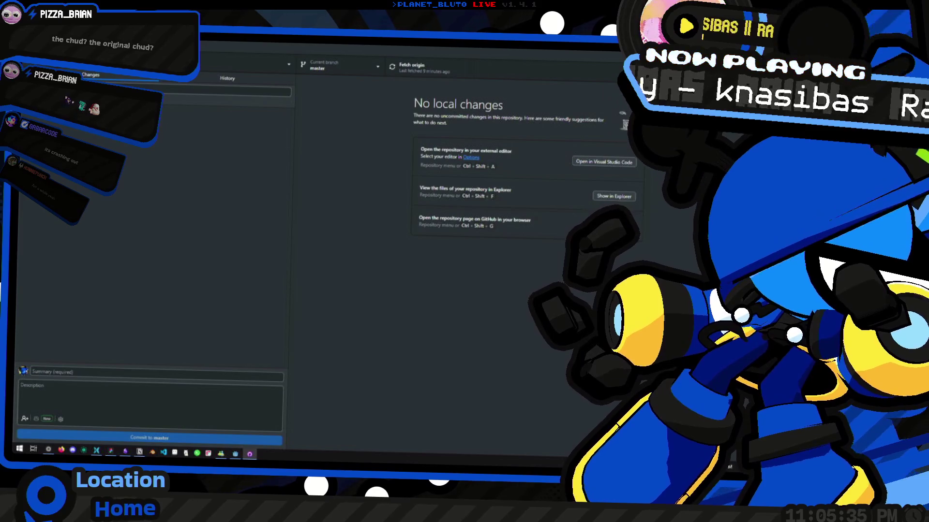
key(alt+Tab)
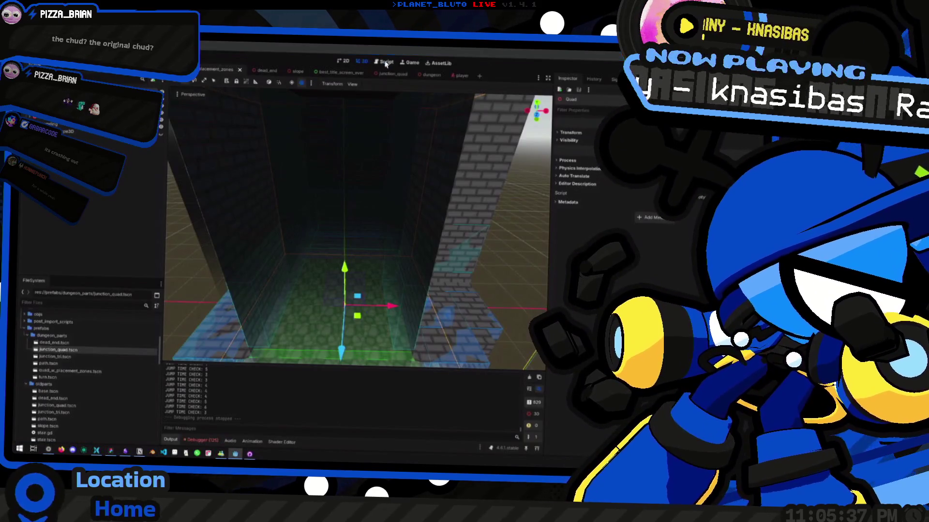
click(386, 63)
click(362, 61)
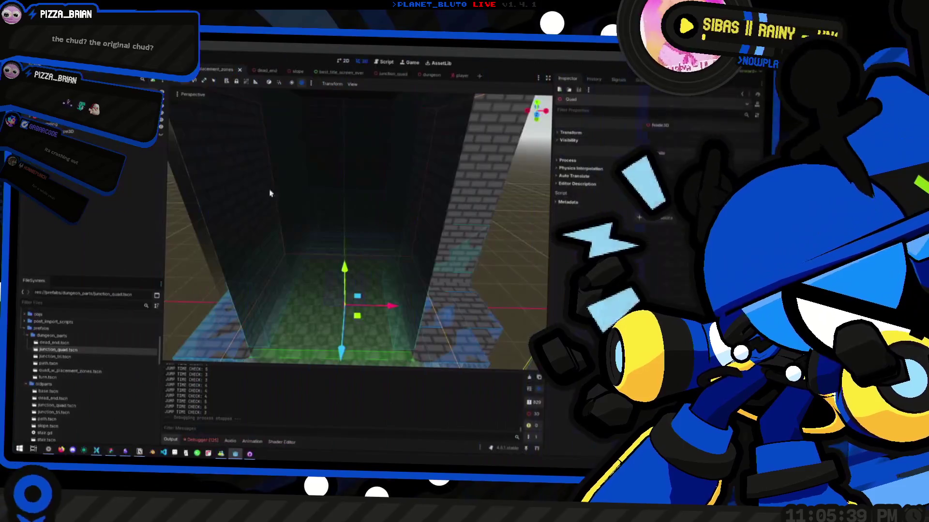
scroll(93, 361, up, 5)
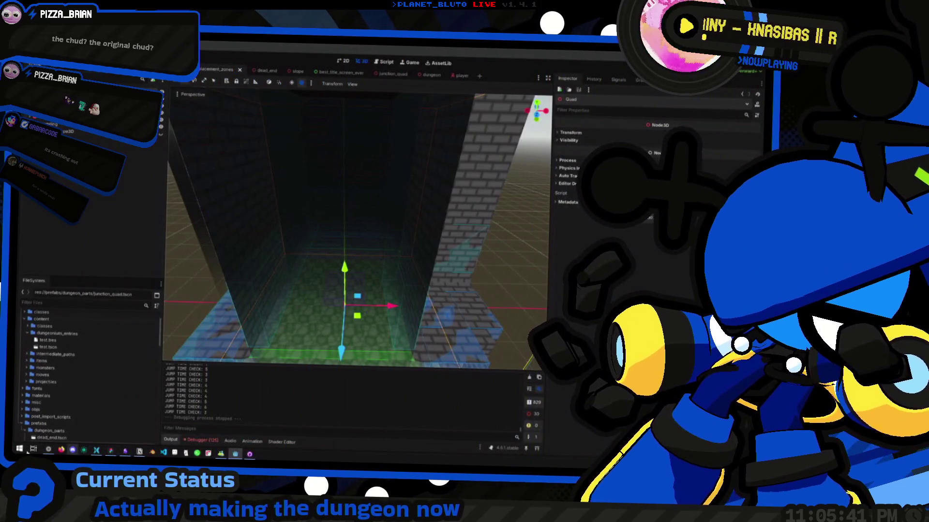
Bring up the Obsidian prop placement notes and click into the Placement Zone description.
key(alt+Tab)
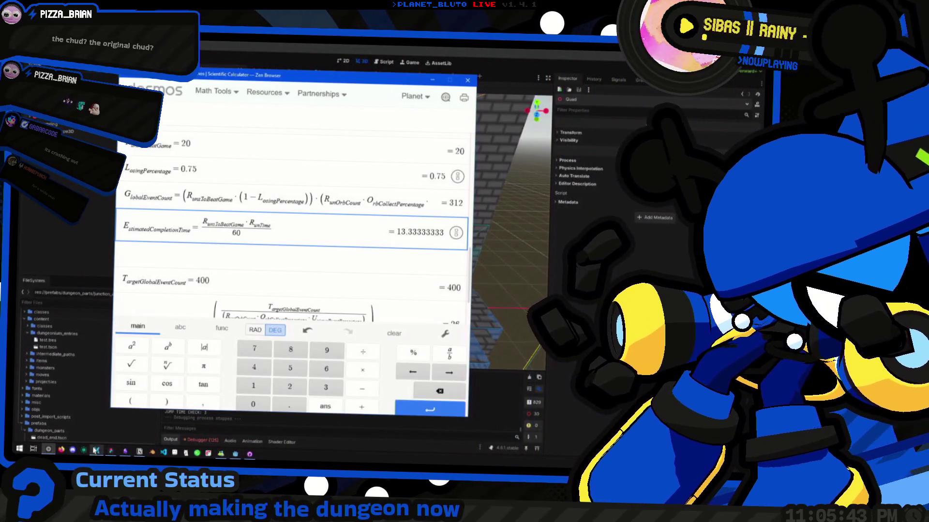
click(95, 451)
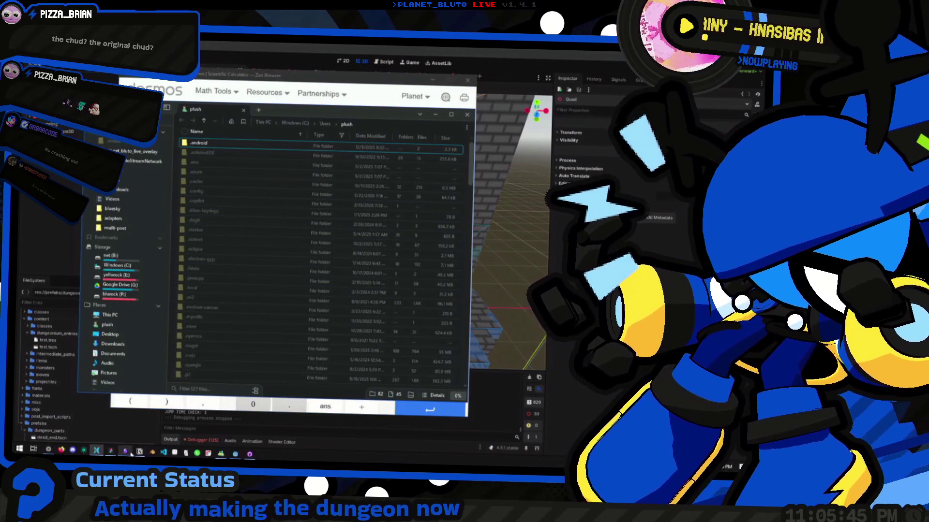
click(129, 452)
click(450, 199)
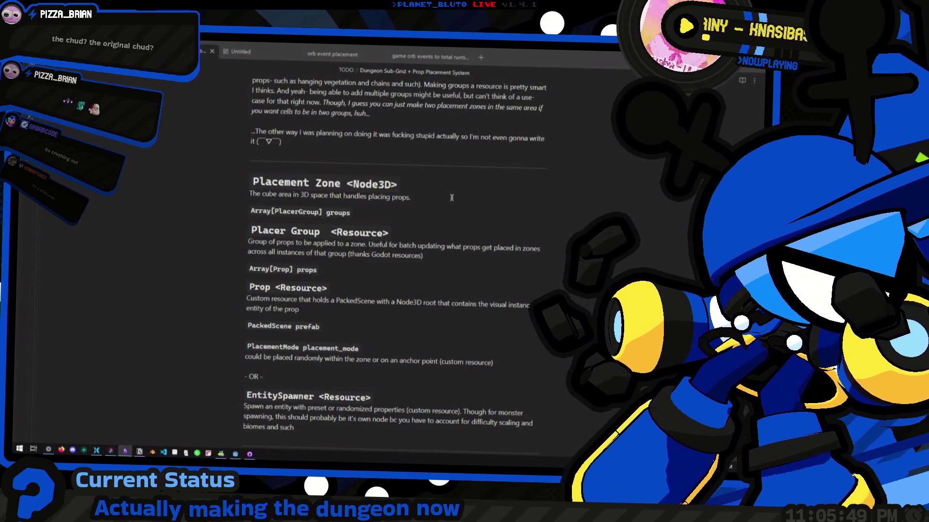
Reveal the markdown source of the Prop, Placer Group and Placement Zone headings.
scroll(416, 232, down, 1)
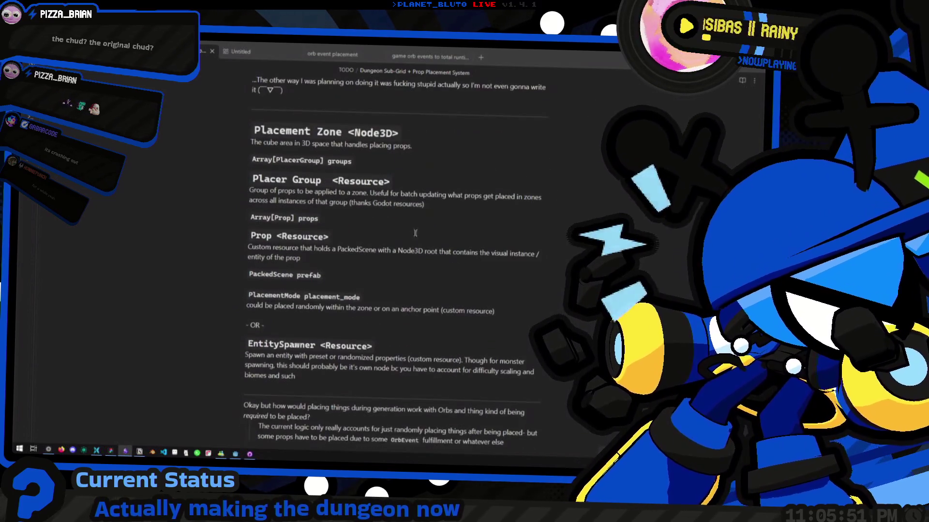
scroll(415, 233, down, 1)
click(456, 183)
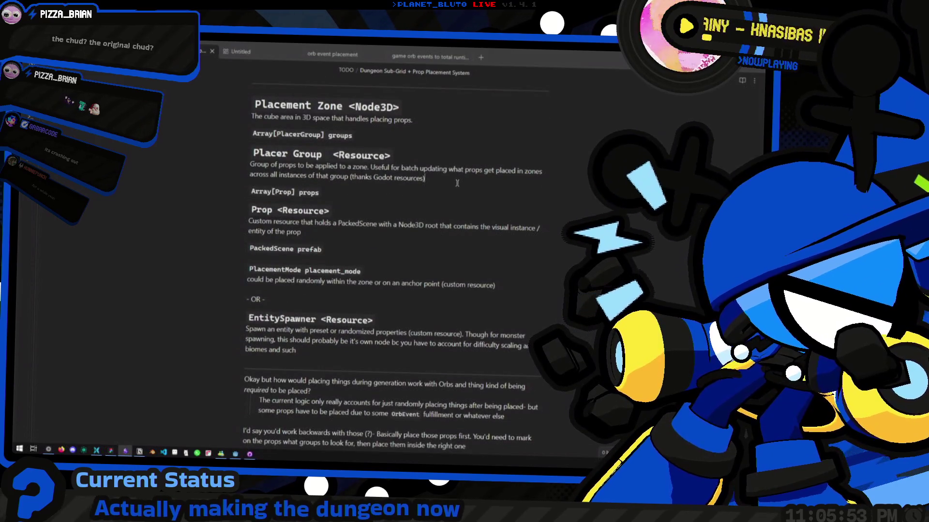
click(378, 209)
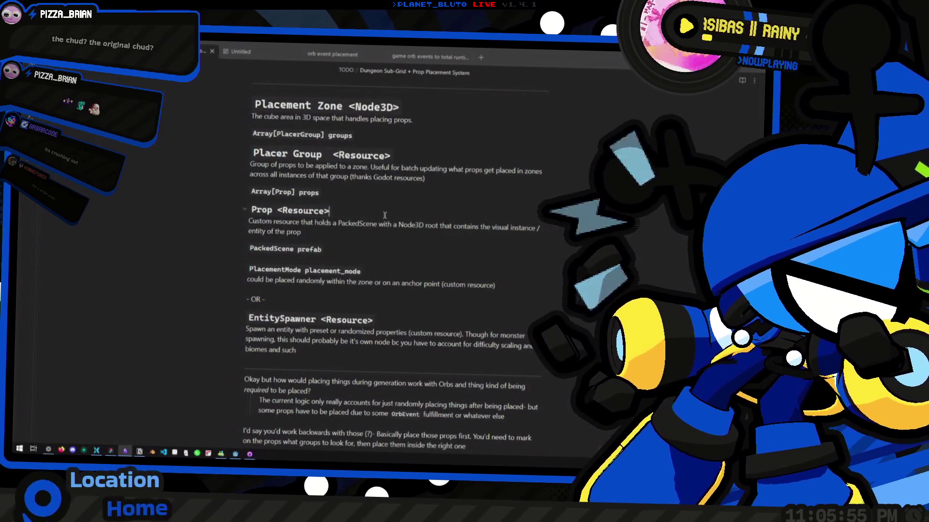
scroll(406, 217, up, 3)
click(406, 233)
click(455, 187)
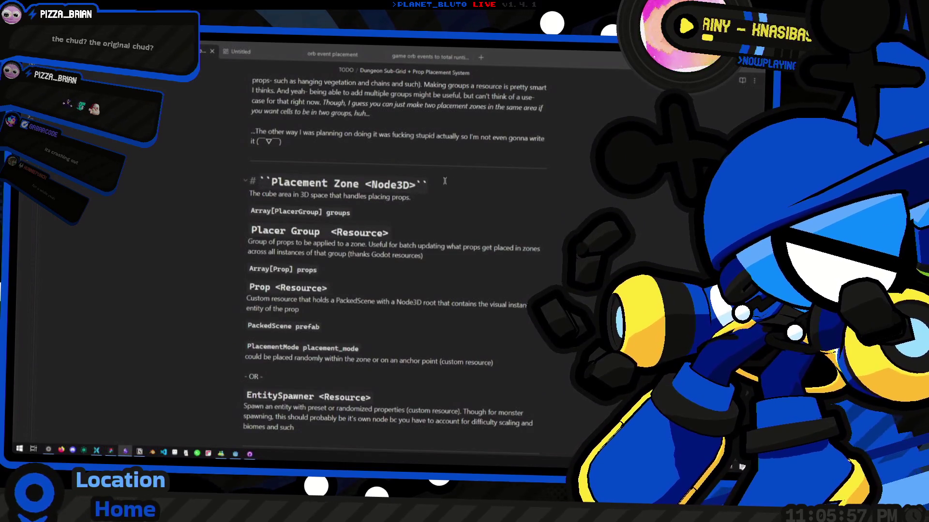
scroll(368, 218, up, 3)
click(287, 250)
scroll(338, 249, up, 3)
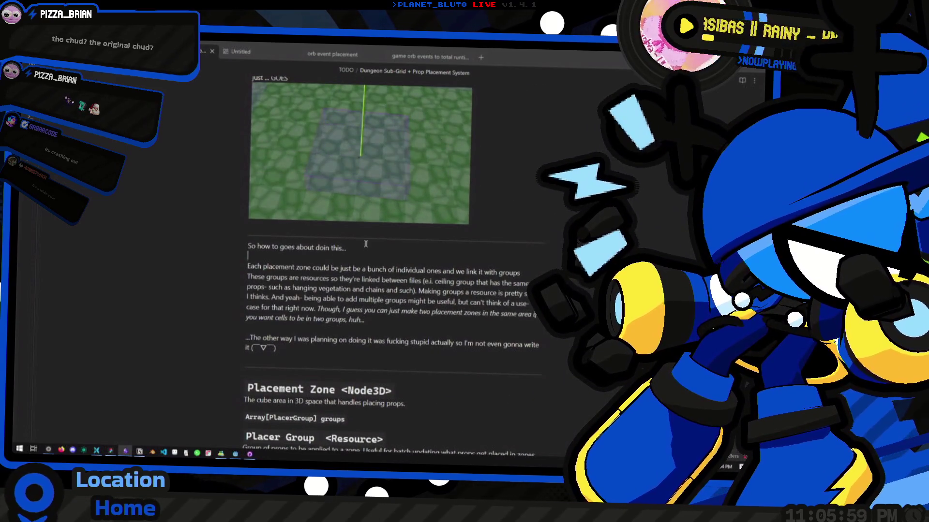
Reread the notes below the image and open the Placement Zone heading's markdown for editing.
click(381, 246)
key(Up)
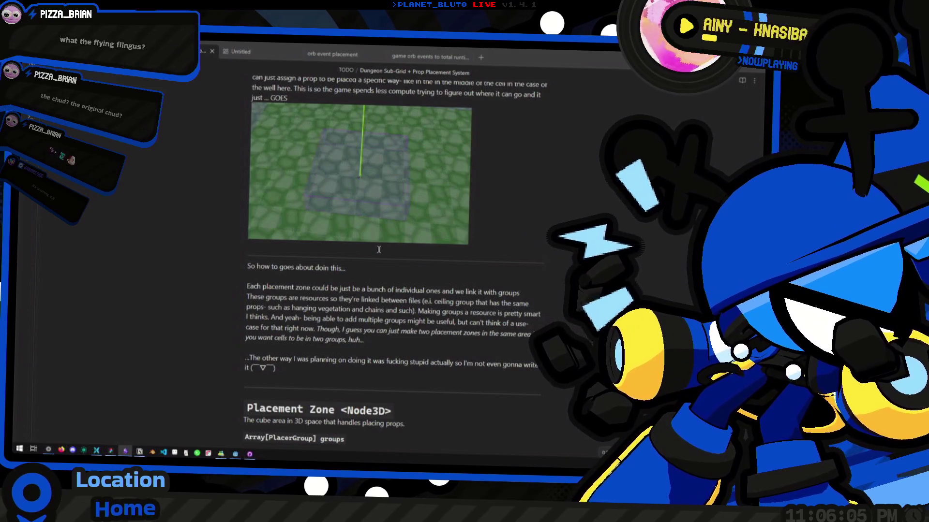
scroll(374, 286, down, 3)
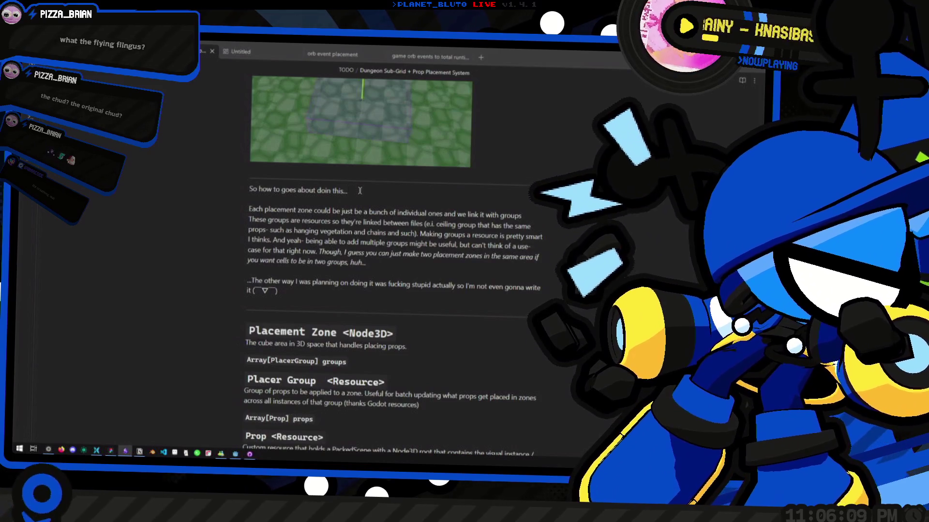
scroll(556, 191, down, 5)
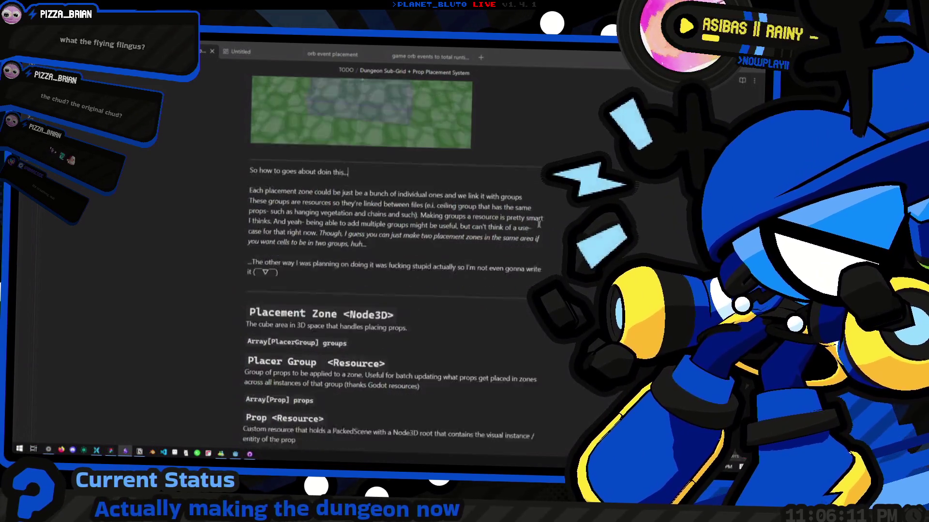
scroll(420, 203, up, 1)
click(431, 232)
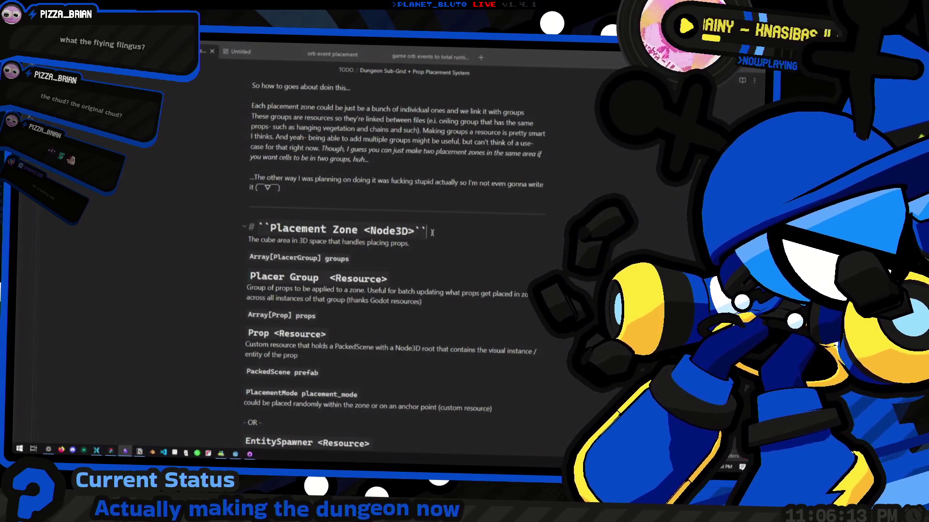
key(Left)
key(Left)
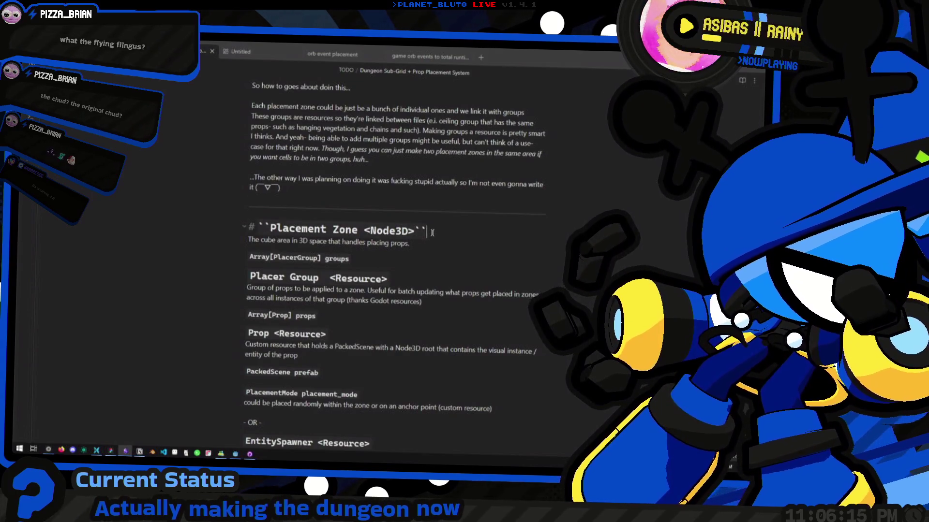
key(super+Tab)
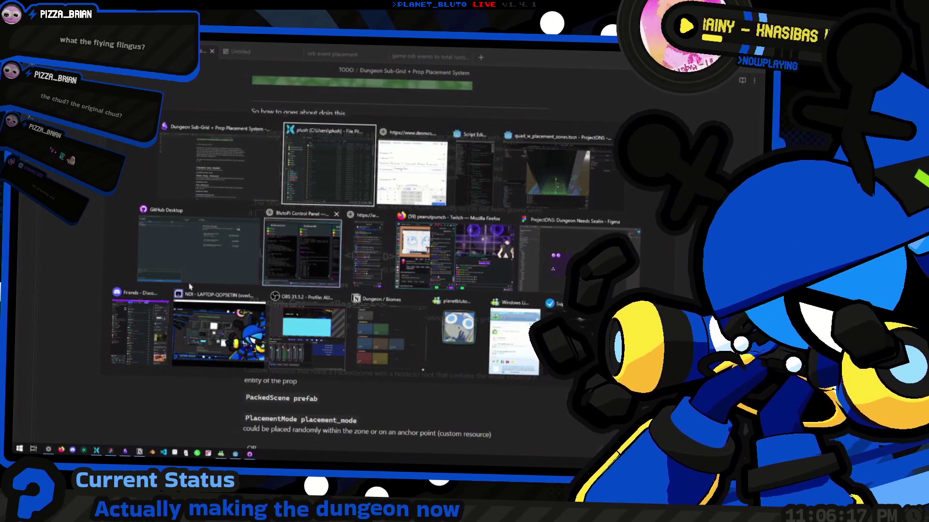
Briefly check the music player, then reread the notes around the Array[PlacerGroup] groups line.
key(Escape)
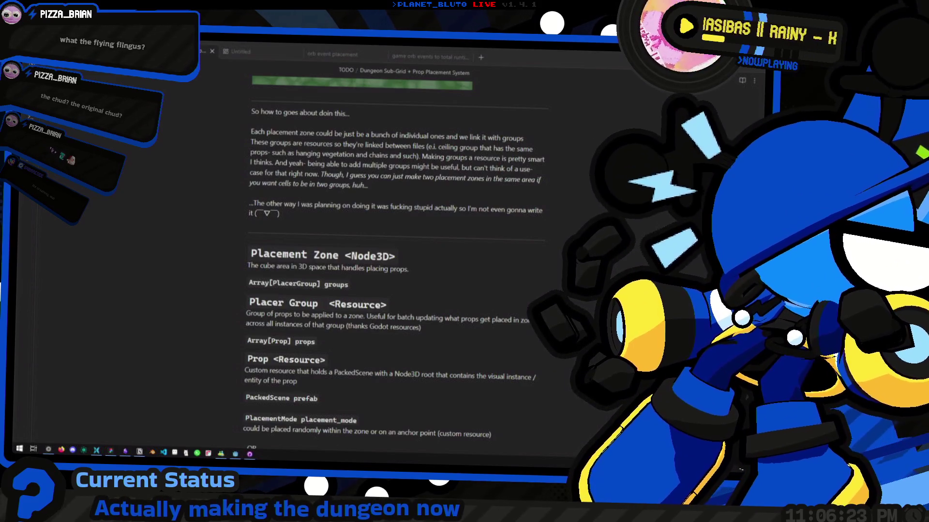
key(alt+Tab)
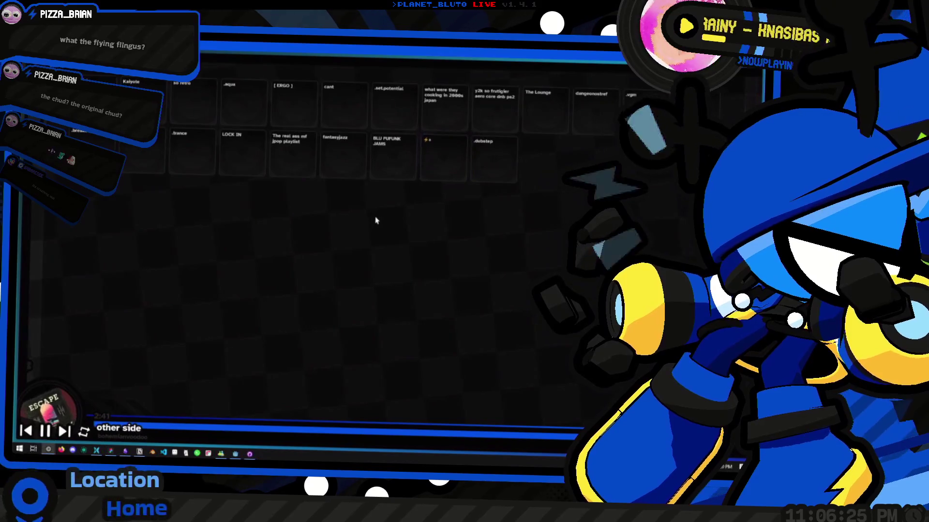
key(alt+Tab)
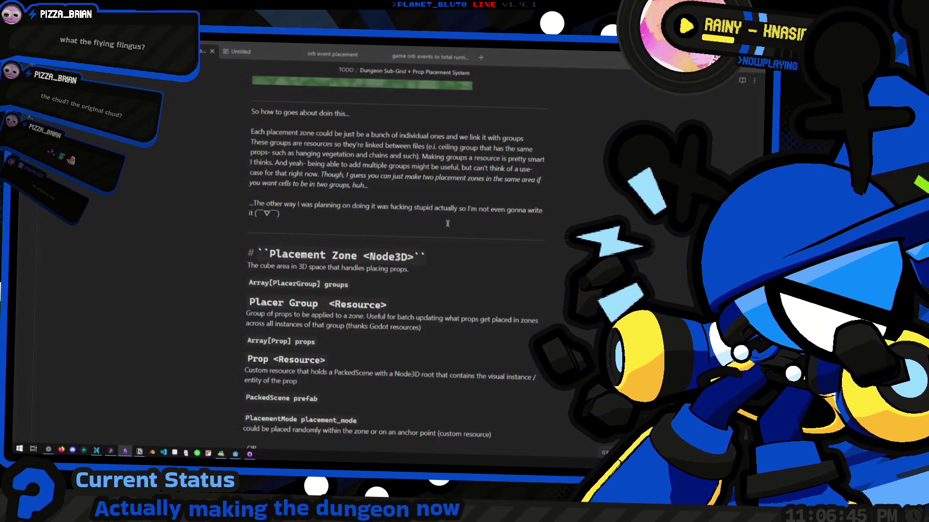
scroll(429, 250, down, 1)
click(428, 265)
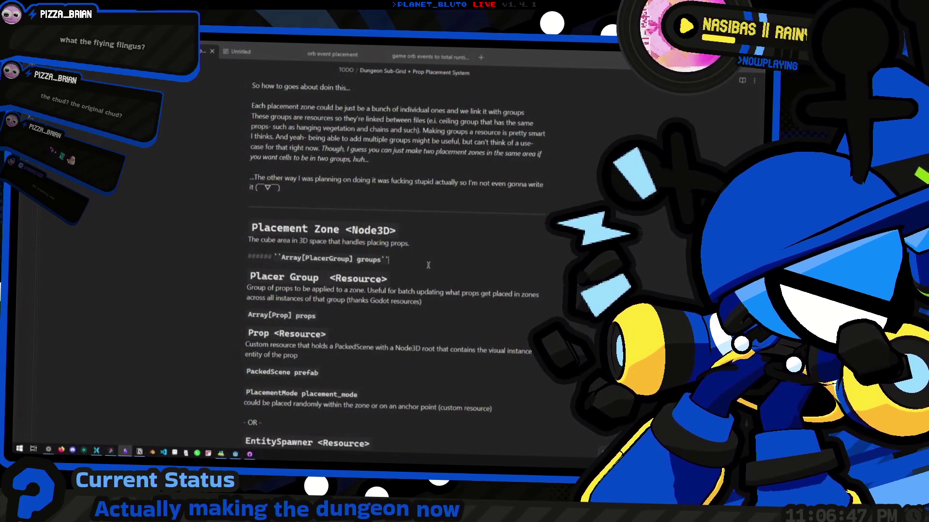
key(Down)
key(Up)
key(Up)
key(Up)
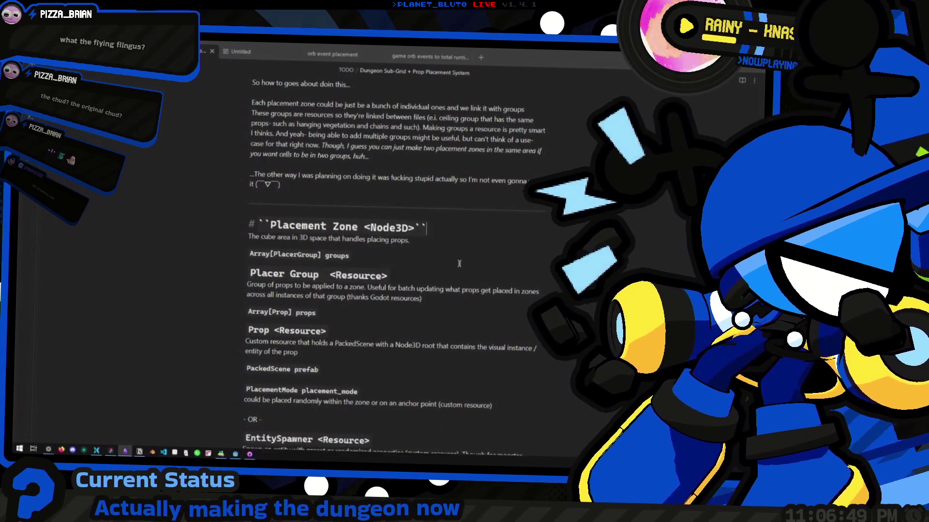
scroll(459, 264, down, 3)
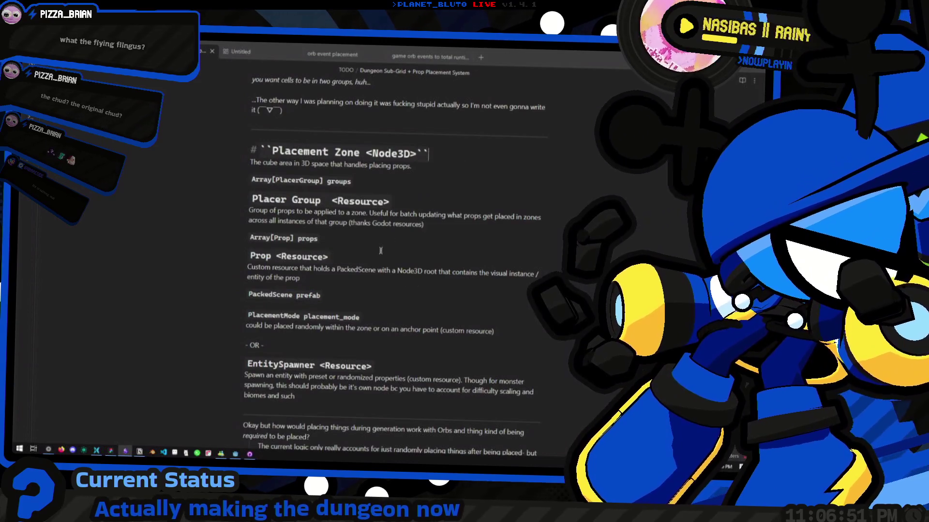
Switch over to the Godot editor window showing the dungeon scene.
key(alt+Tab)
key(Escape)
key(alt+Tab)
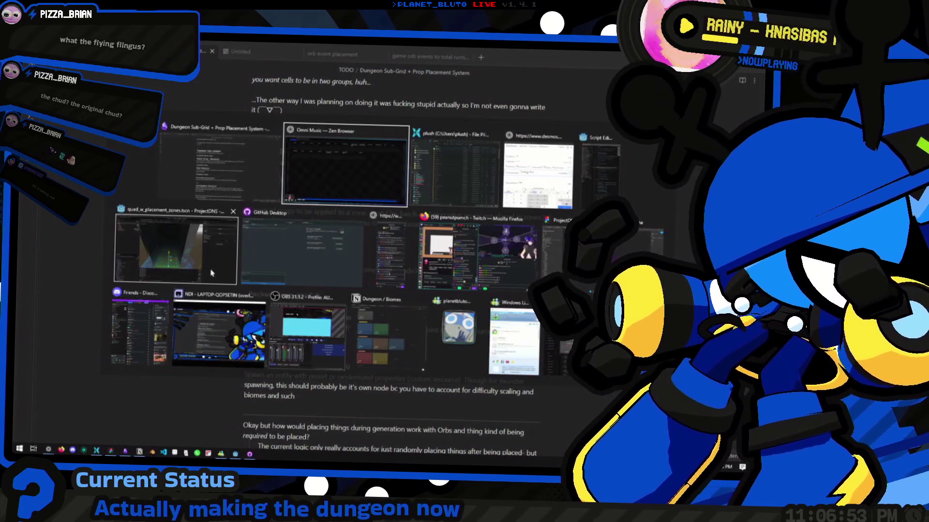
click(211, 274)
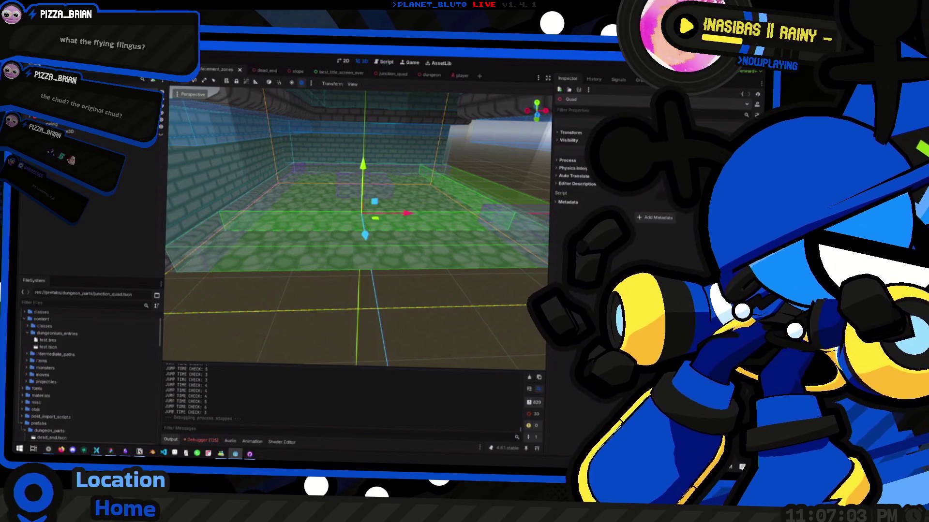
Open Create New Node, search 'Shape' and read the Node3D and CollisionShape3D descriptions.
key(ctrl+a)
text(Shape)
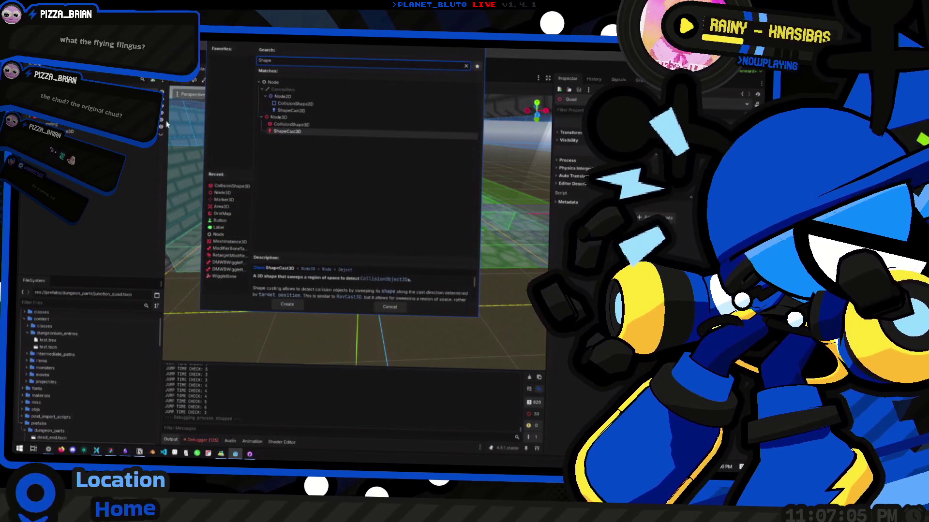
click(310, 117)
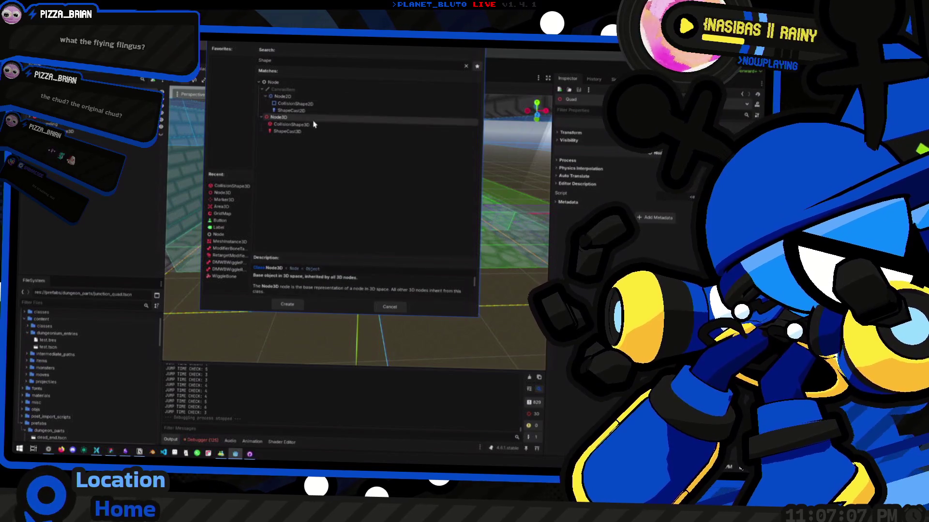
click(314, 125)
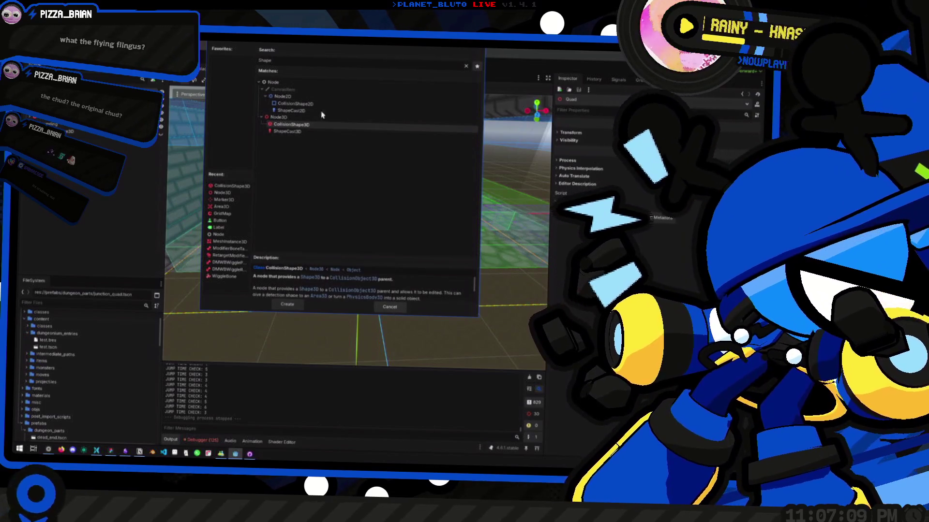
double_click(265, 60)
text(Node)
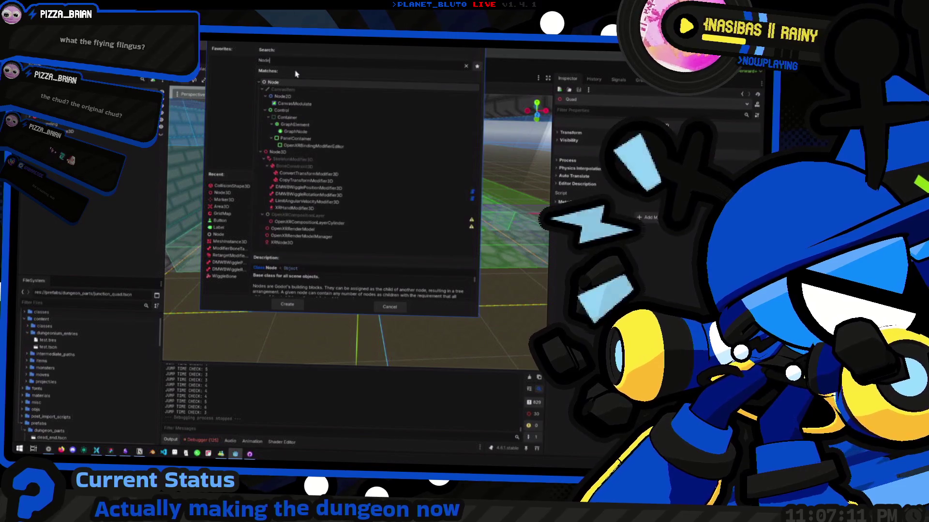
key(BackSpace)
key(BackSpace)
key(BackSpace)
With the search cleared, expand Node3D and browse its 3D node types, including Marker3D.
click(262, 111)
scroll(267, 183, down, 1)
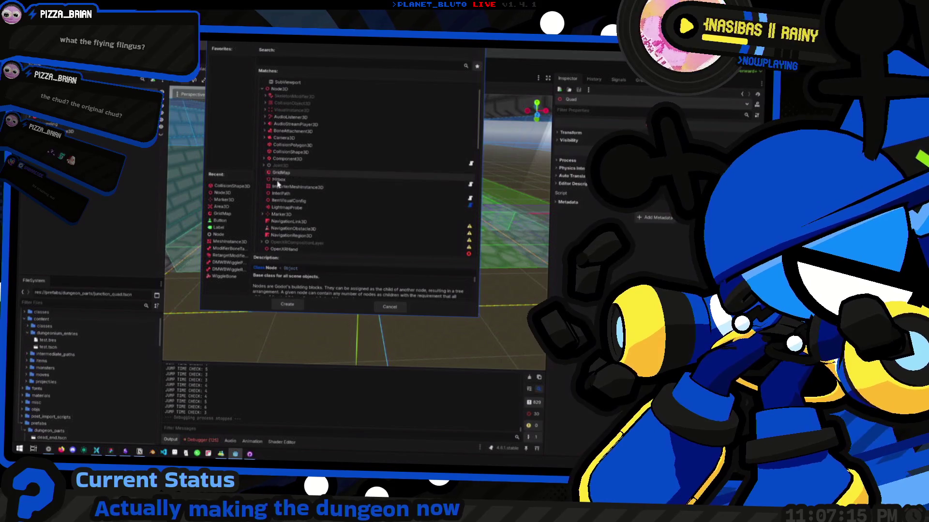
click(263, 214)
click(264, 215)
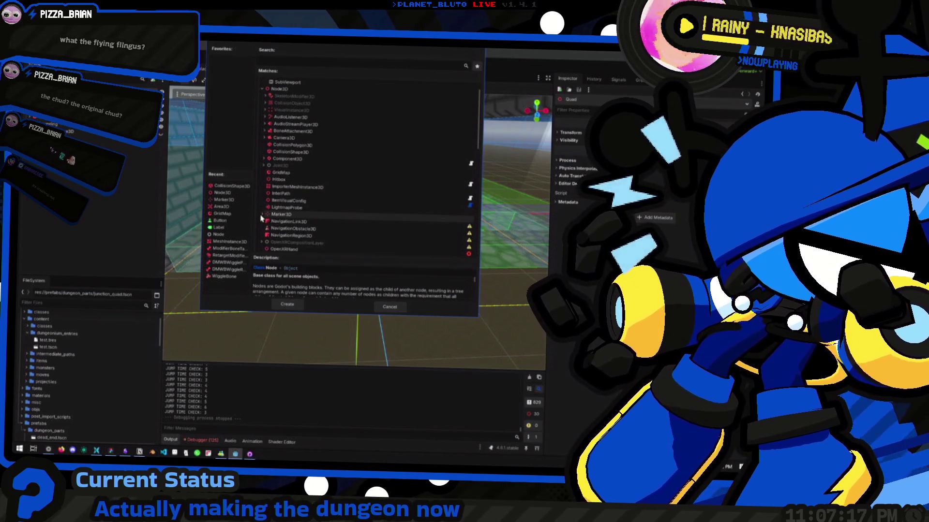
scroll(341, 232, down, 2)
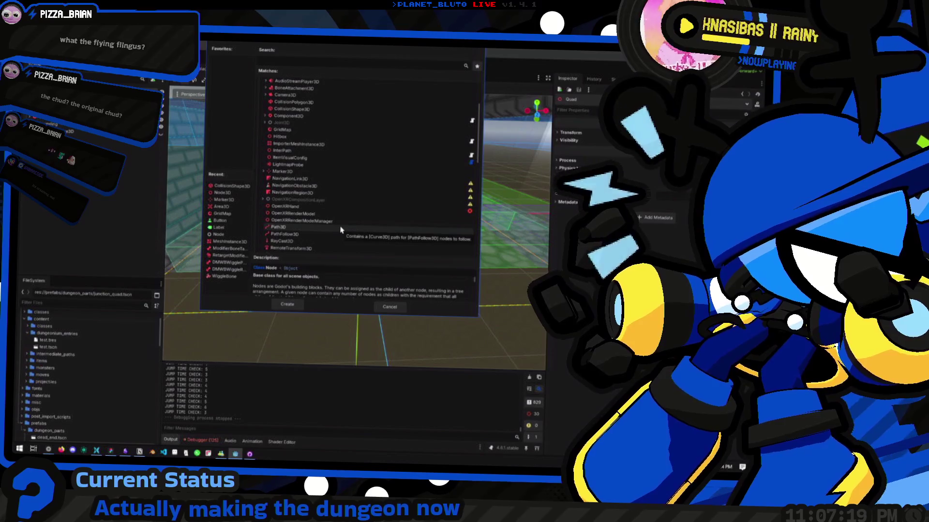
scroll(340, 225, down, 5)
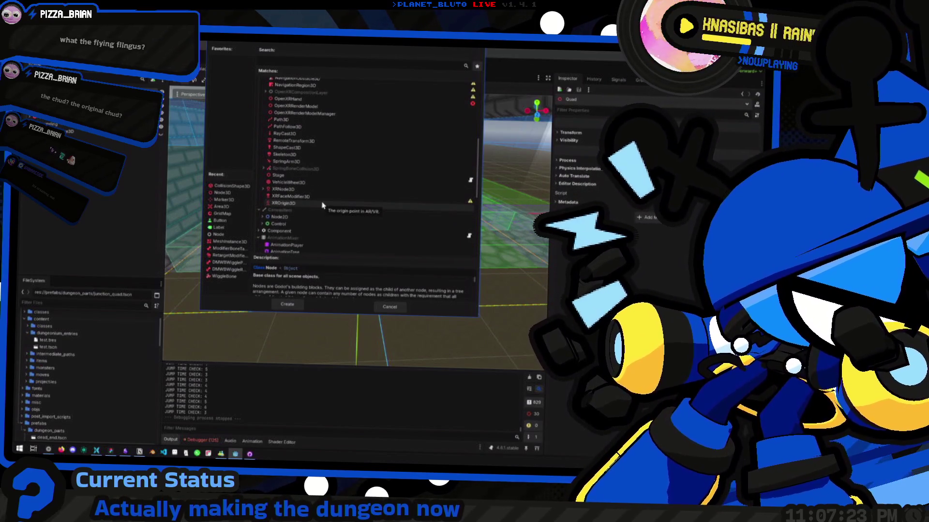
scroll(314, 166, up, 2)
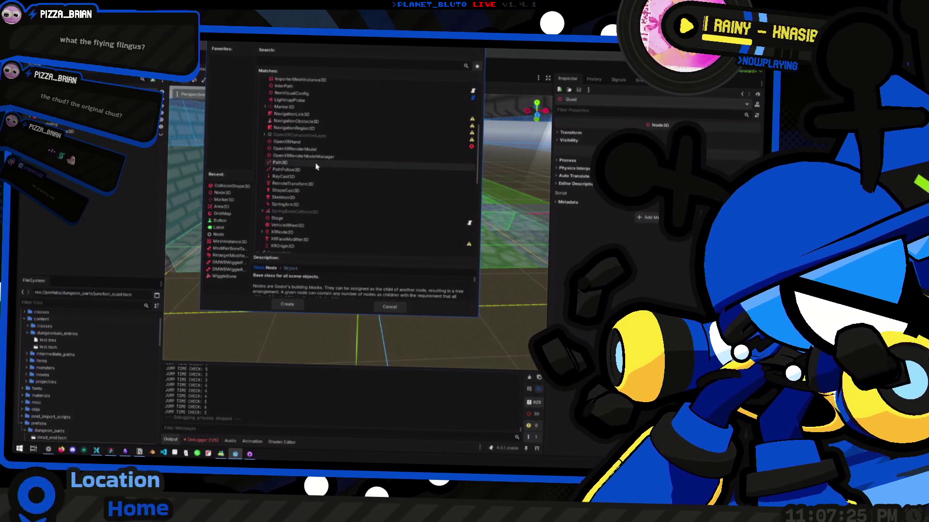
scroll(316, 166, up, 1)
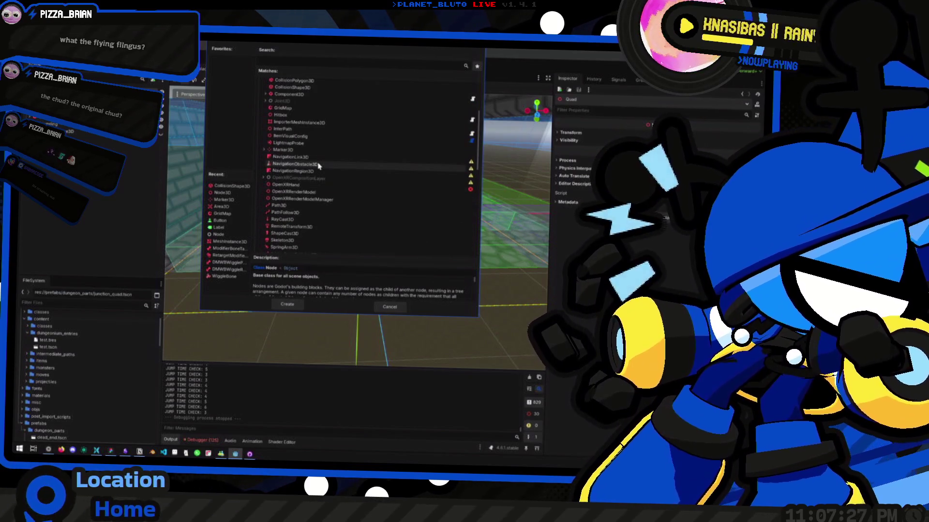
scroll(306, 175, up, 2)
scroll(319, 177, up, 1)
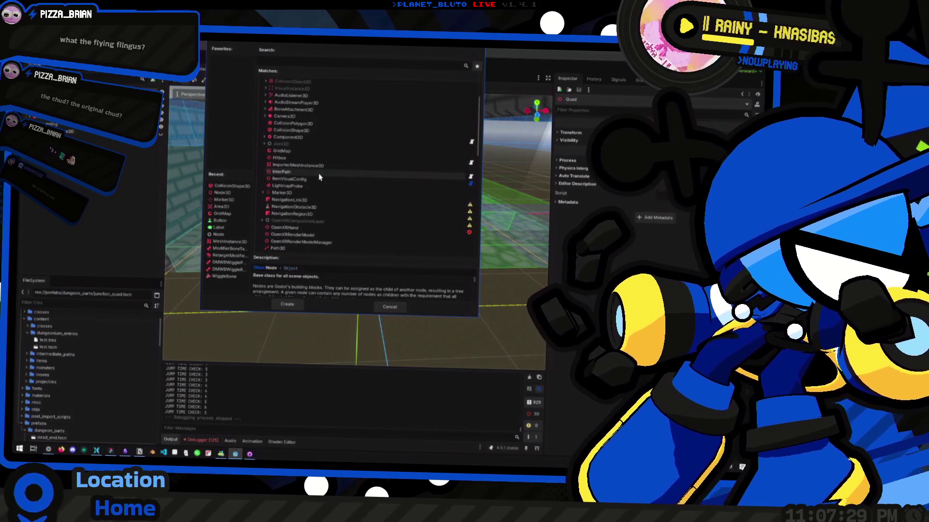
scroll(319, 177, up, 1)
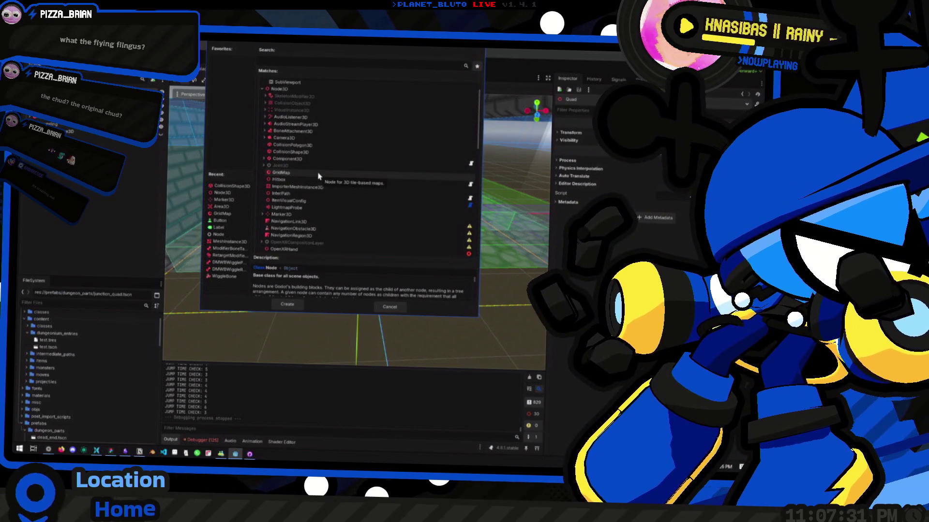
scroll(283, 169, up, 1)
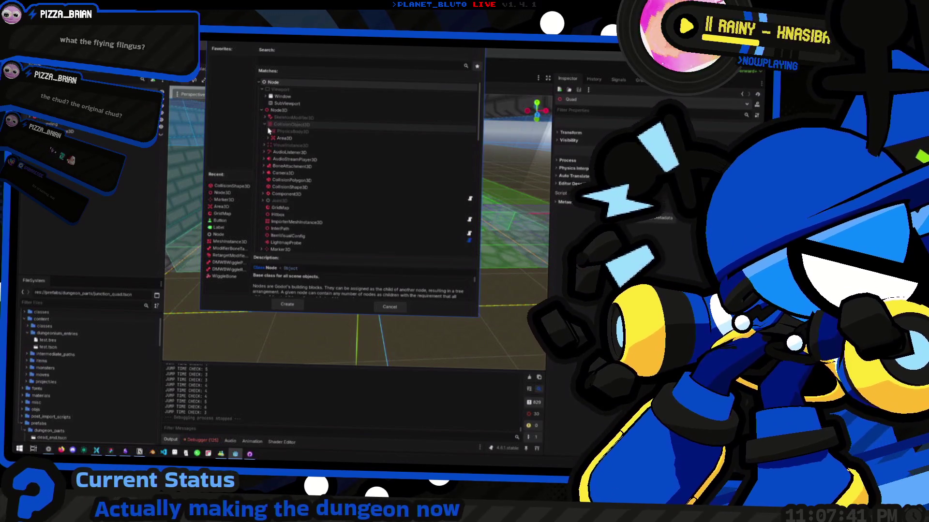
Expand CollisionObject3D and PhysicsBody3D to browse the collision node types.
click(271, 125)
click(265, 125)
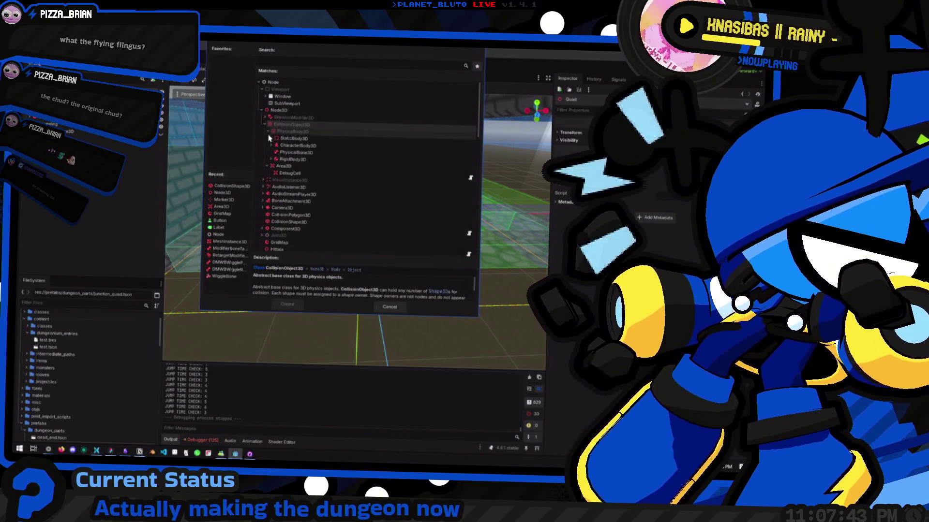
click(269, 131)
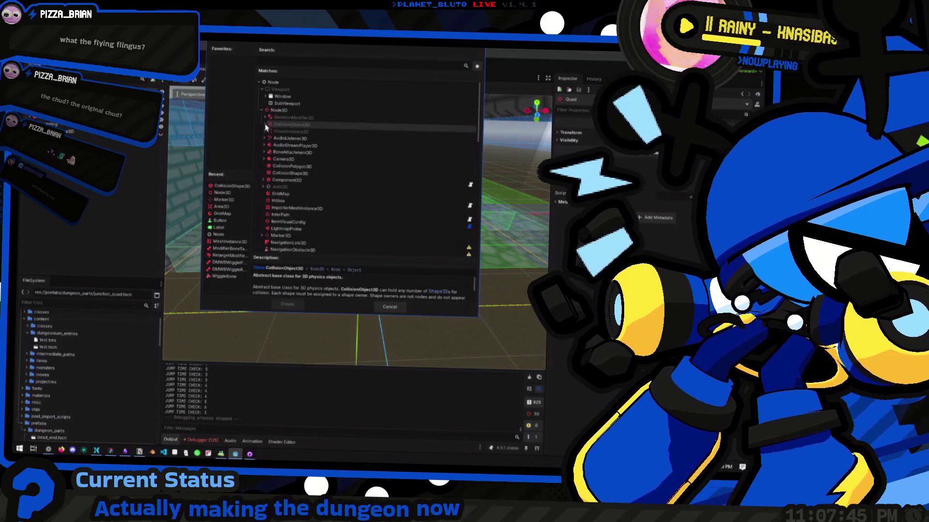
click(266, 125)
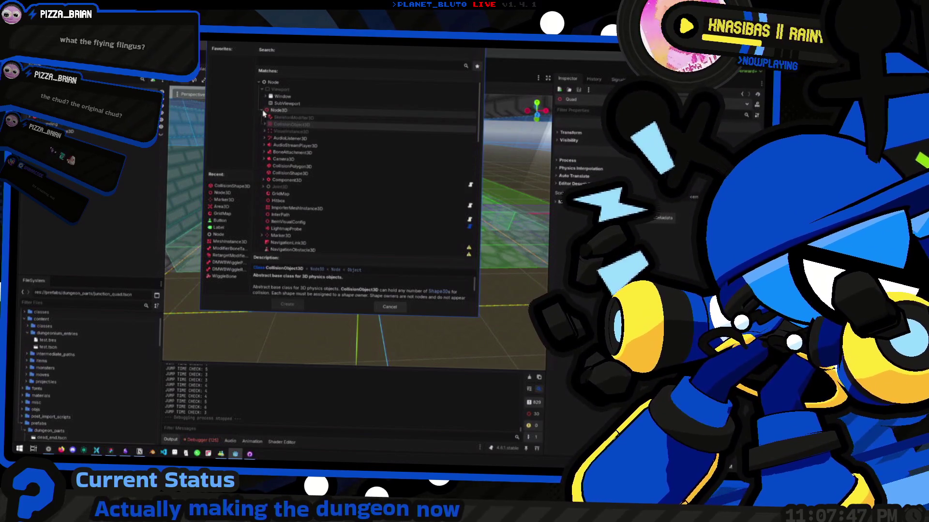
scroll(401, 232, down, 1)
scroll(382, 209, down, 6)
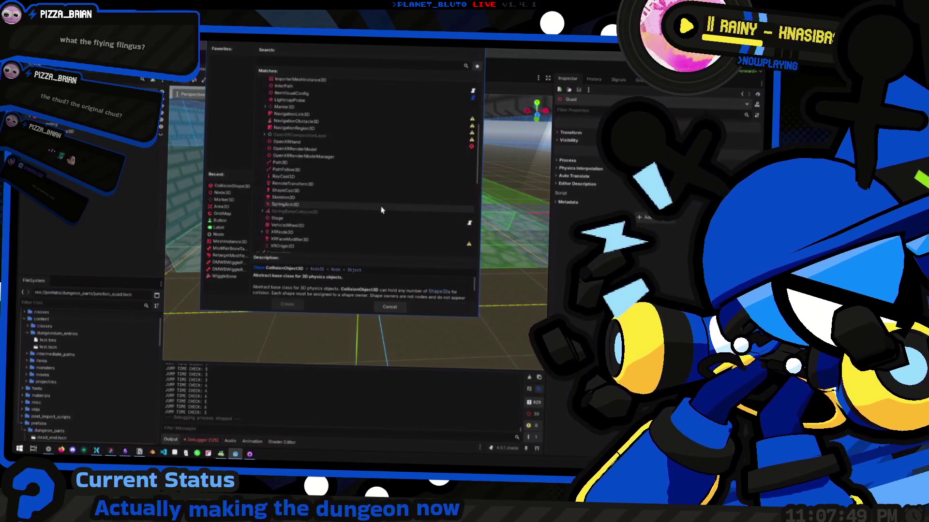
scroll(333, 190, up, 2)
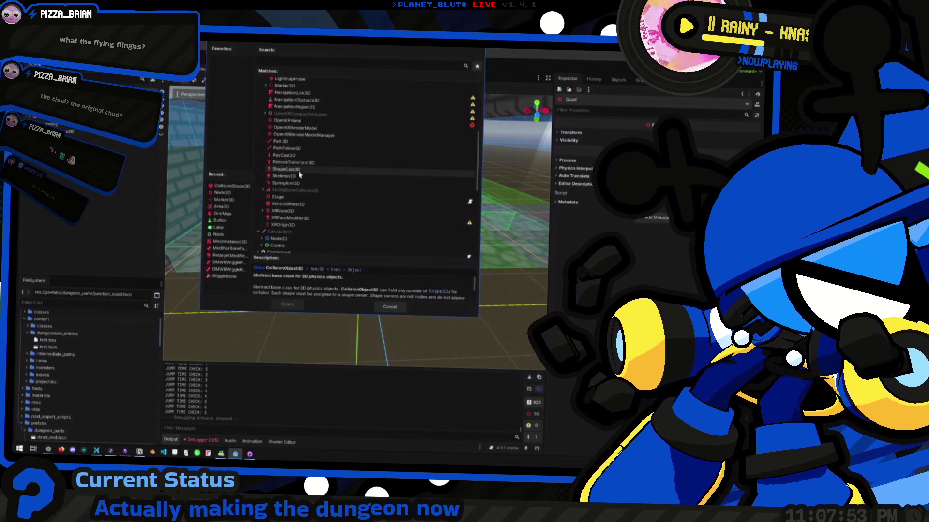
scroll(300, 174, up, 2)
scroll(295, 170, up, 2)
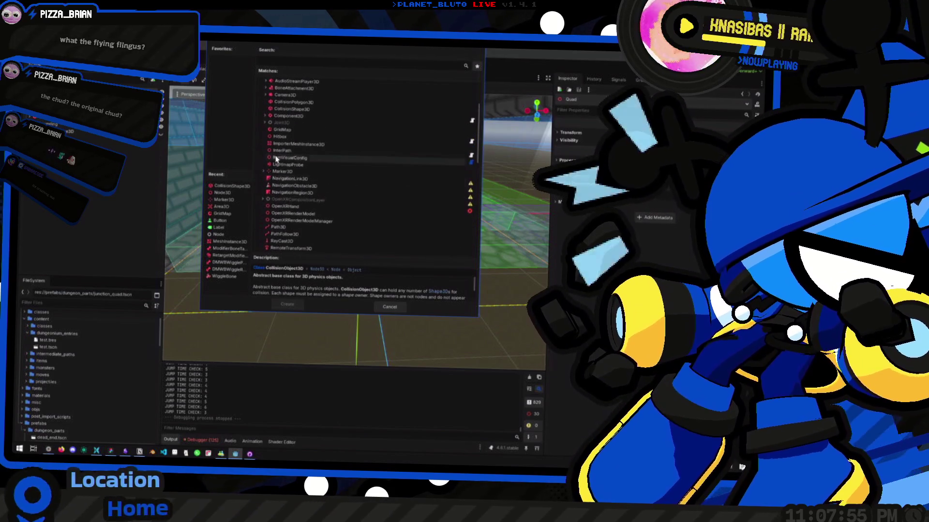
scroll(337, 164, up, 1)
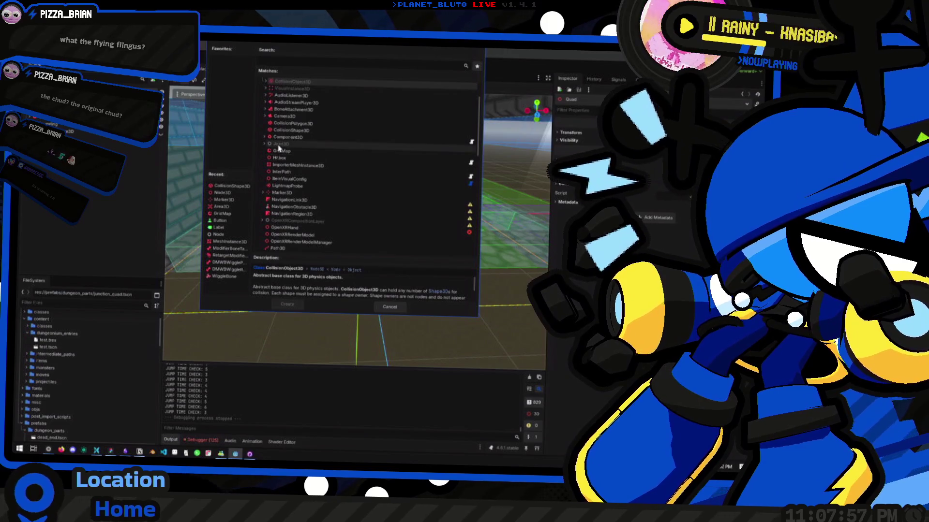
scroll(273, 133, down, 2)
scroll(270, 135, down, 5)
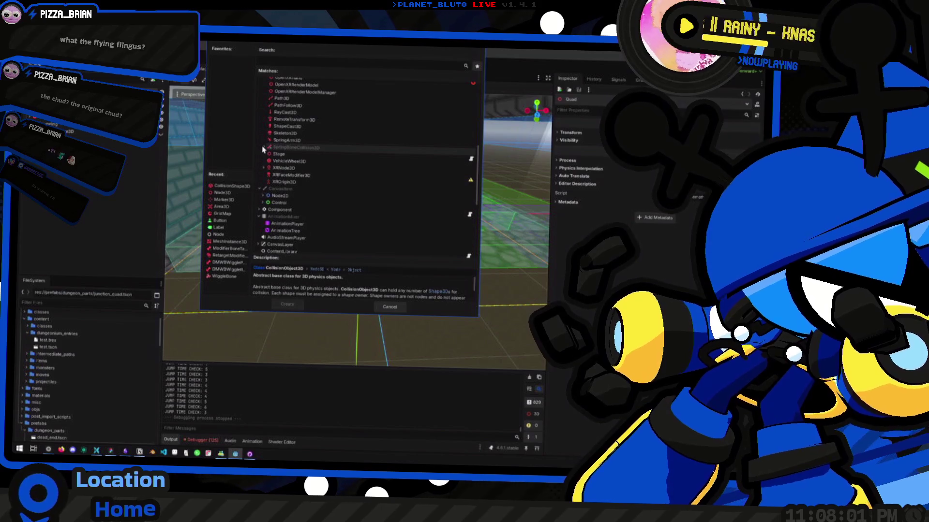
scroll(310, 192, up, 4)
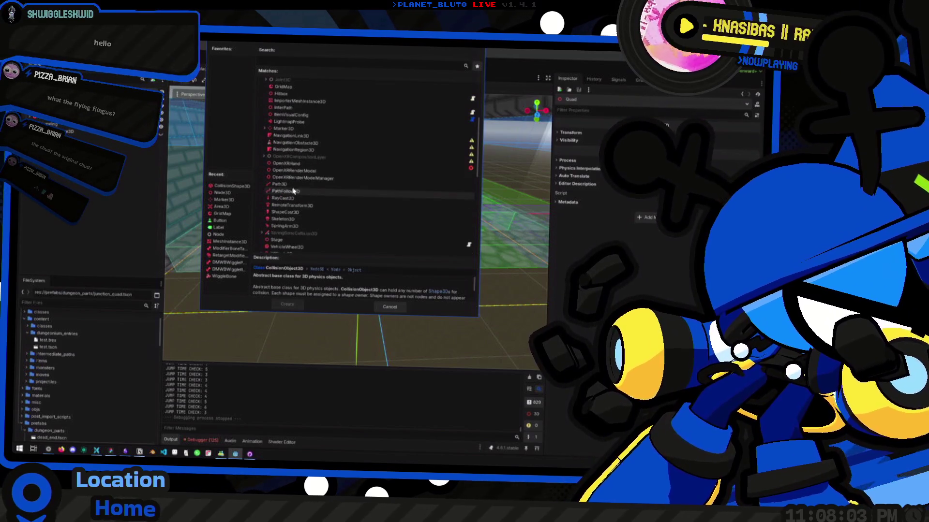
scroll(293, 191, up, 4)
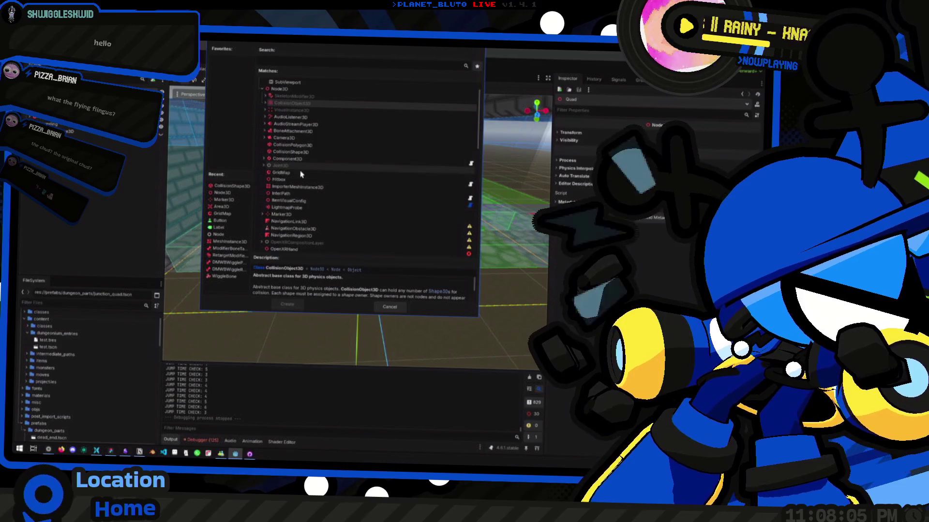
Read the CollisionPolygon3D description and add that node to the scene.
click(310, 152)
click(319, 145)
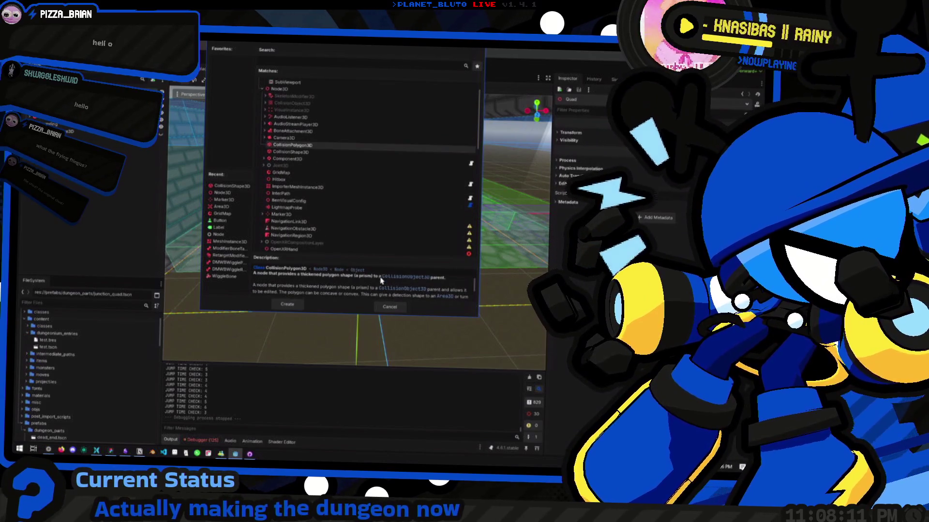
scroll(330, 160, down, 3)
scroll(331, 162, up, 2)
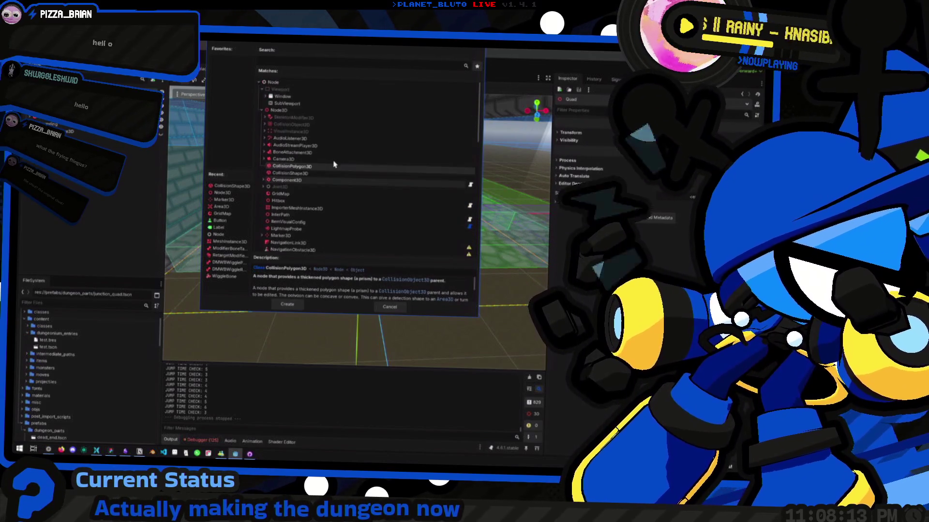
scroll(329, 155, up, 1)
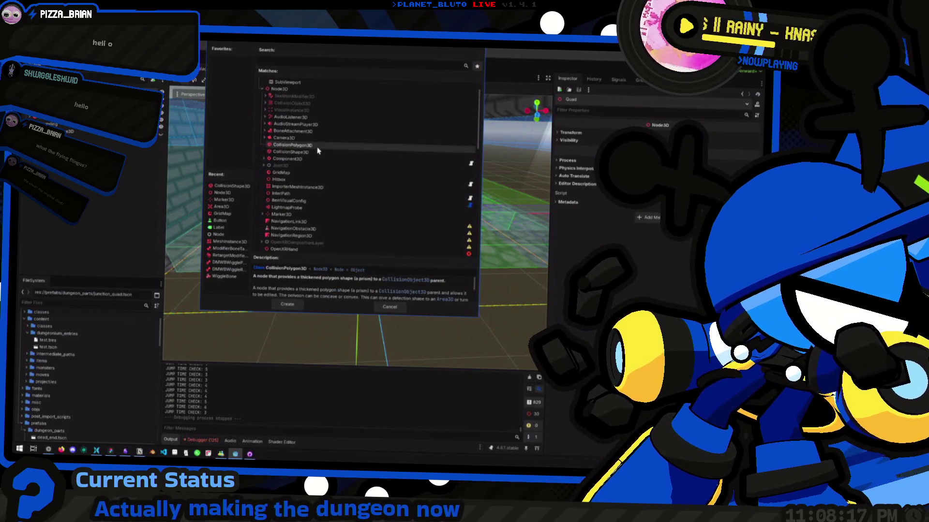
double_click(302, 145)
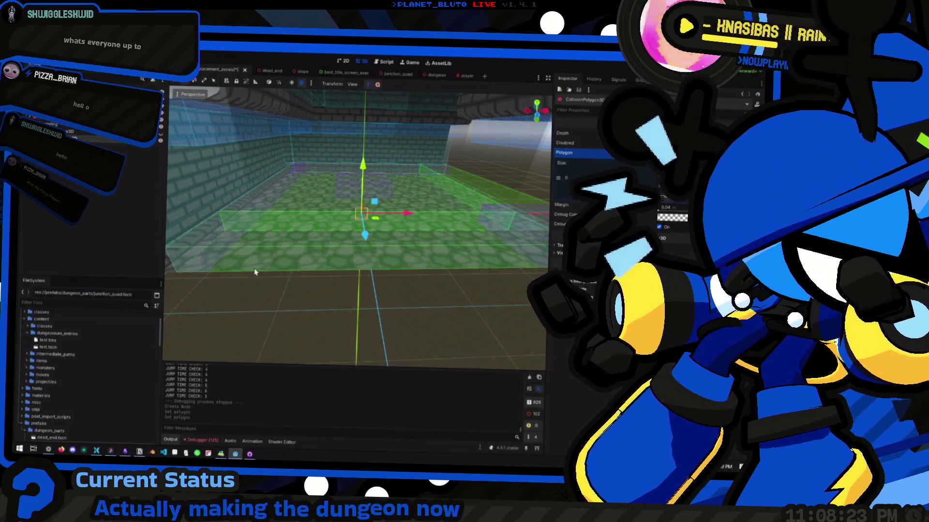
Undo the last polygon edit and add a polygon point with x value 1.
key(ctrl+z)
mouse_move(449, 194)
mouse_down()
mouse_move(425, 213)
mouse_move(411, 193)
mouse_move(411, 213)
mouse_move(390, 232)
mouse_move(372, 218)
mouse_up()
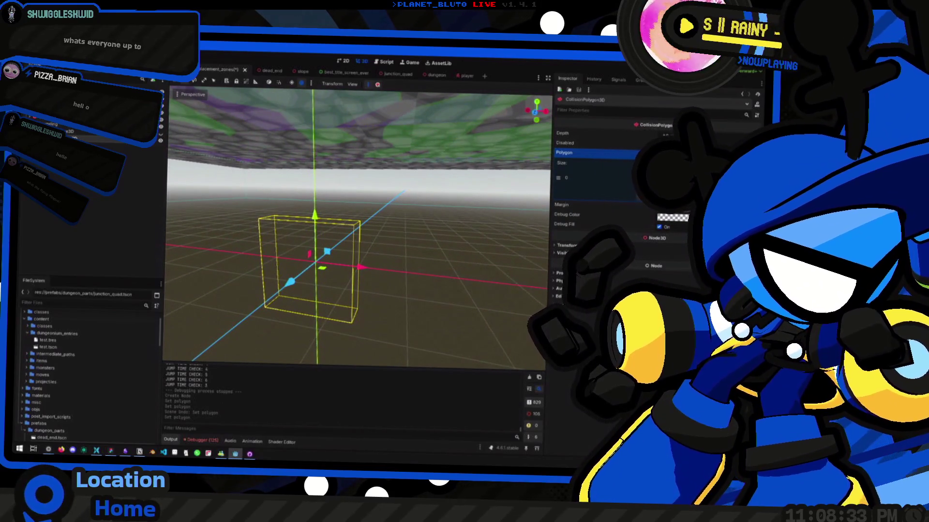
click(656, 196)
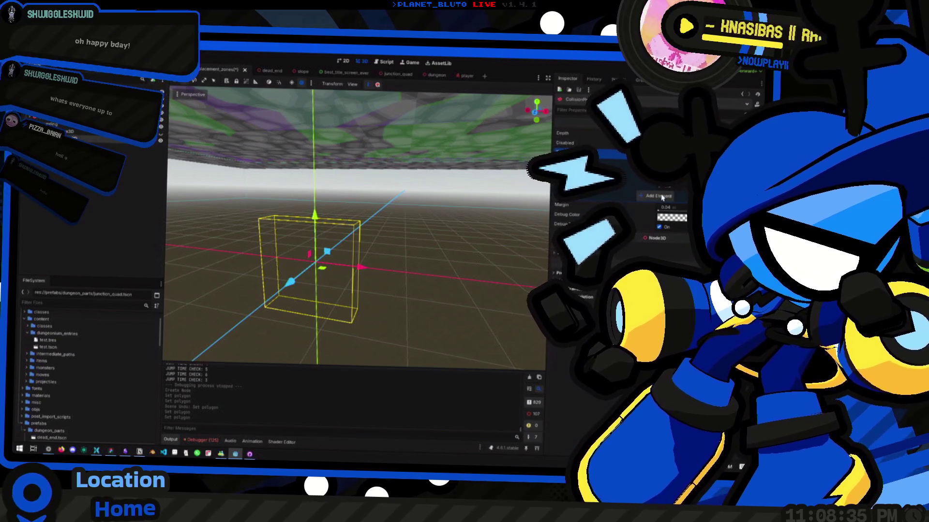
text(1)
key(Return)
Add a third point with x value -1.0 and spread the points out in the viewport.
click(656, 215)
click(682, 219)
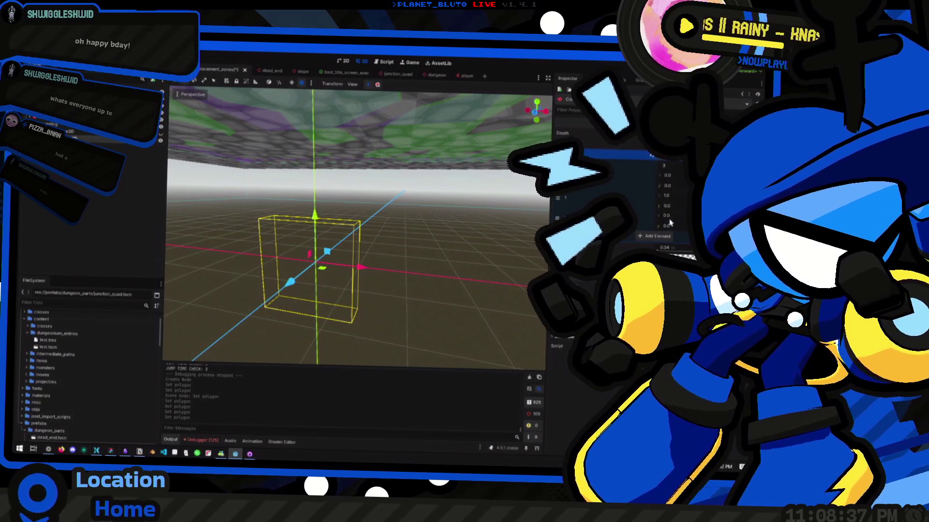
text(1)
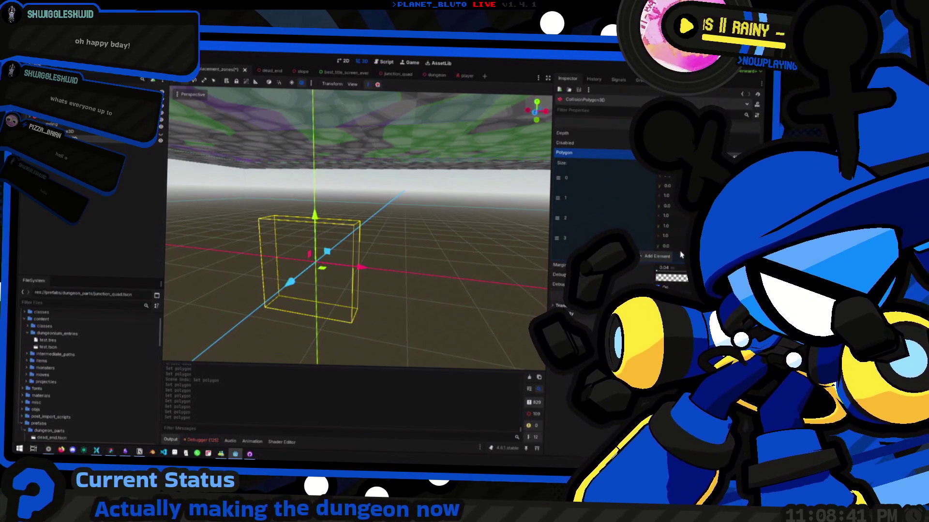
text(-1)
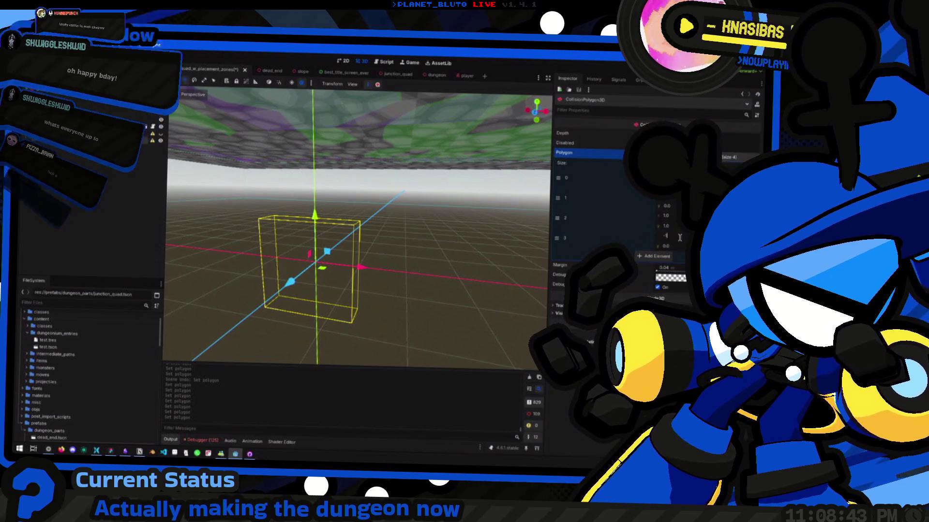
key(Return)
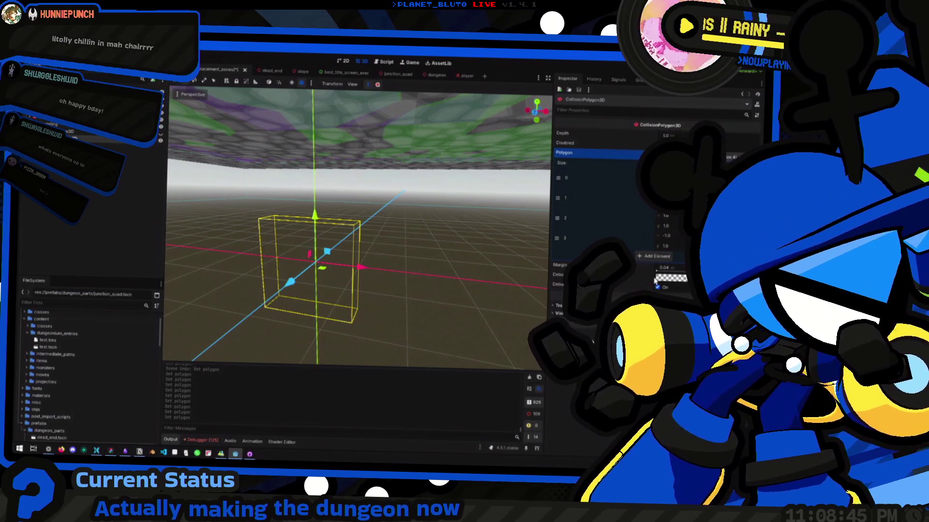
mouse_move(339, 269)
mouse_down()
mouse_move(434, 298)
mouse_move(386, 312)
mouse_move(419, 317)
mouse_move(425, 314)
mouse_move(391, 309)
mouse_move(464, 242)
mouse_up()
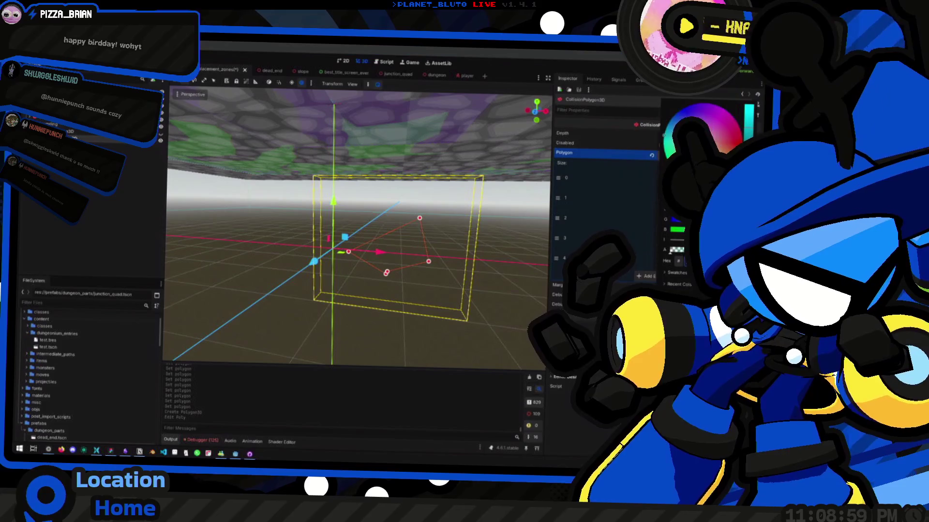
Give the collision polygon a teal debug colour and drag its depth much deeper.
click(469, 275)
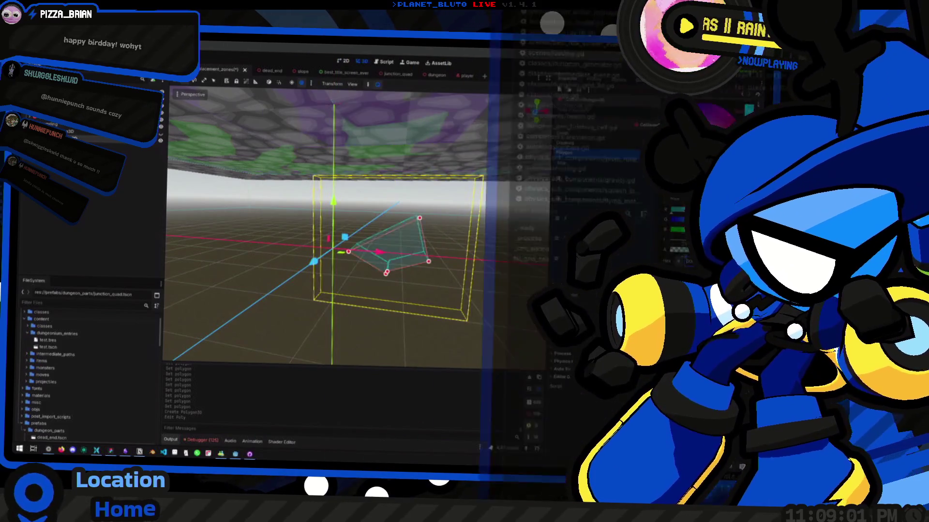
drag(469, 275, 425, 280)
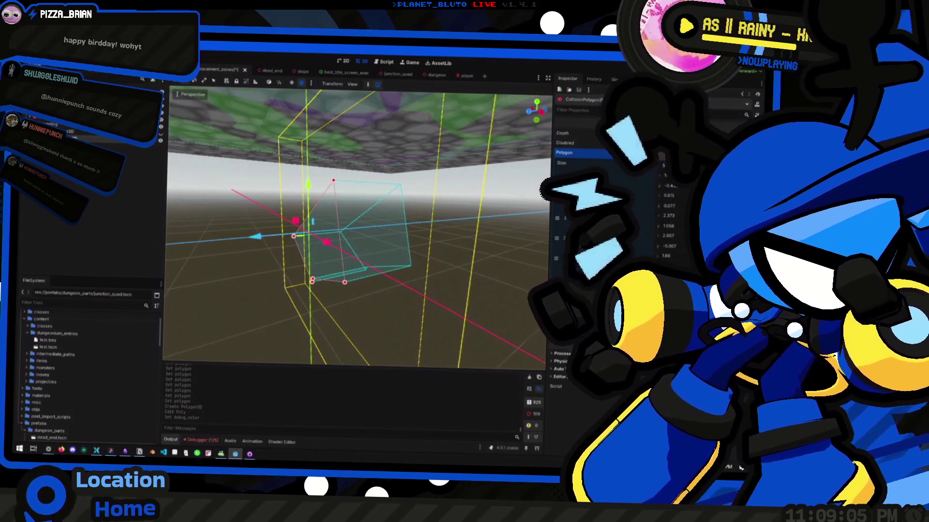
drag(339, 265, 292, 265)
Frame the collision box and revert the polygon's point list to empty.
key(f)
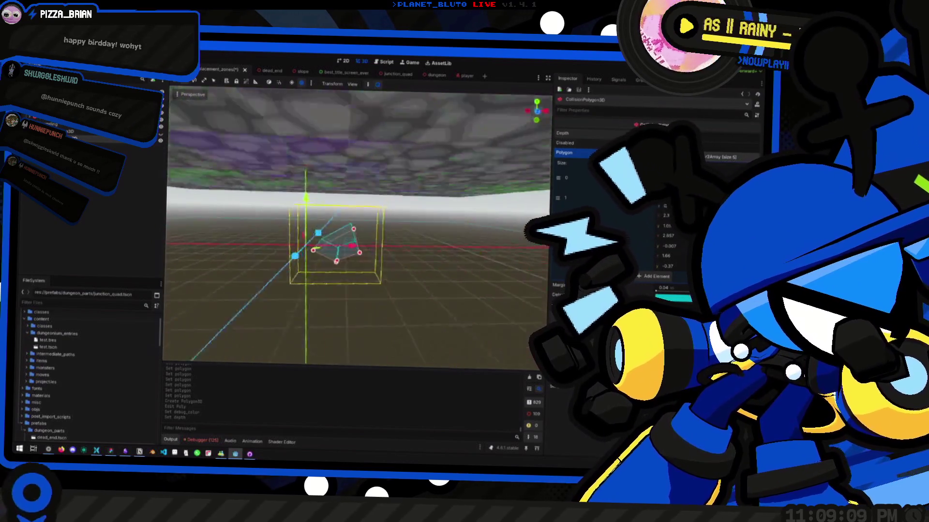
scroll(292, 265, up, 5)
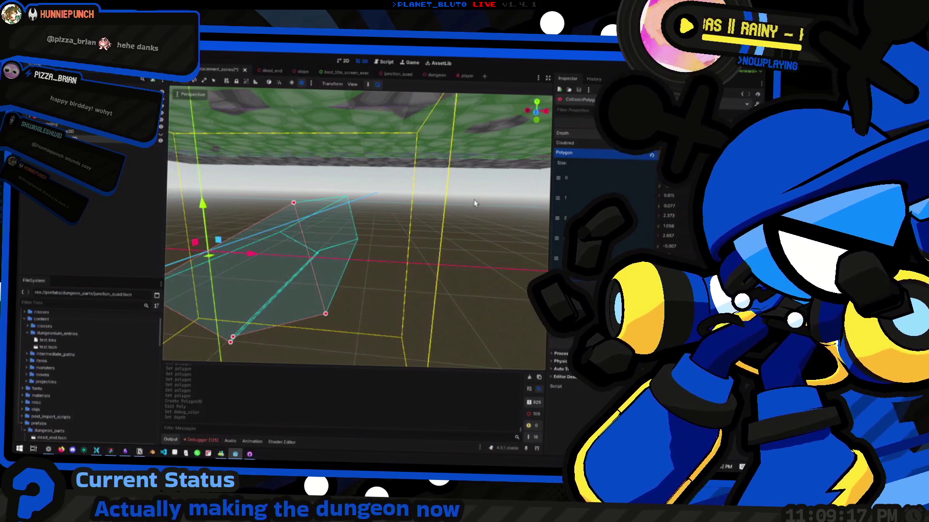
click(651, 157)
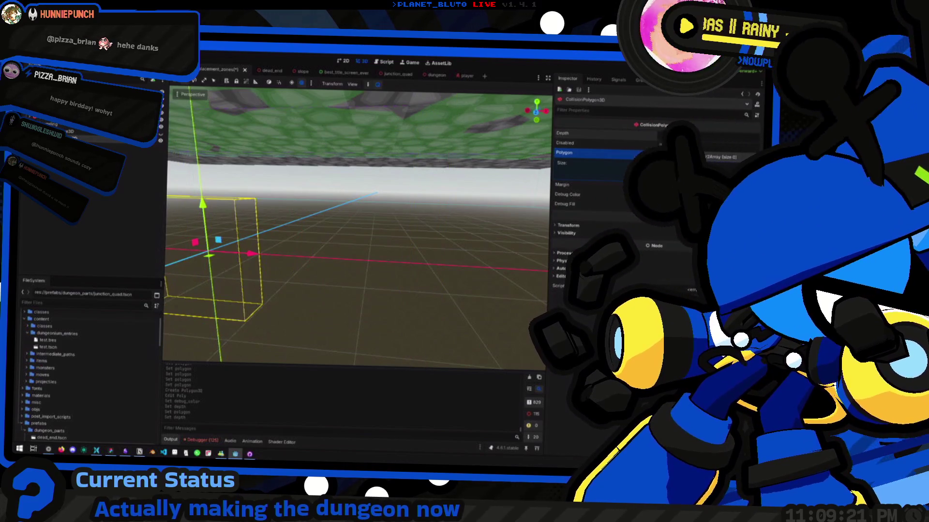
Delete the CollisionPolygon3D node, then fly the view around the brick junction room and floor.
key(Delete)
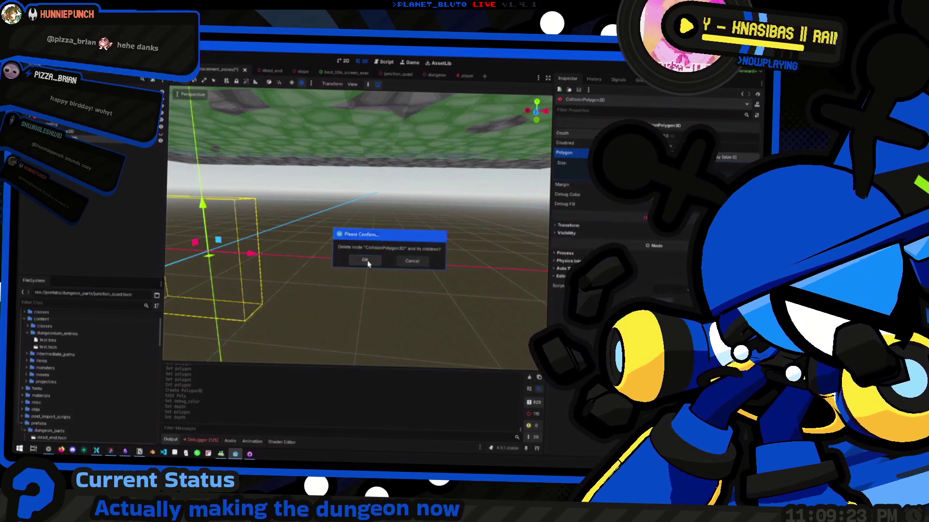
click(365, 260)
key(w)
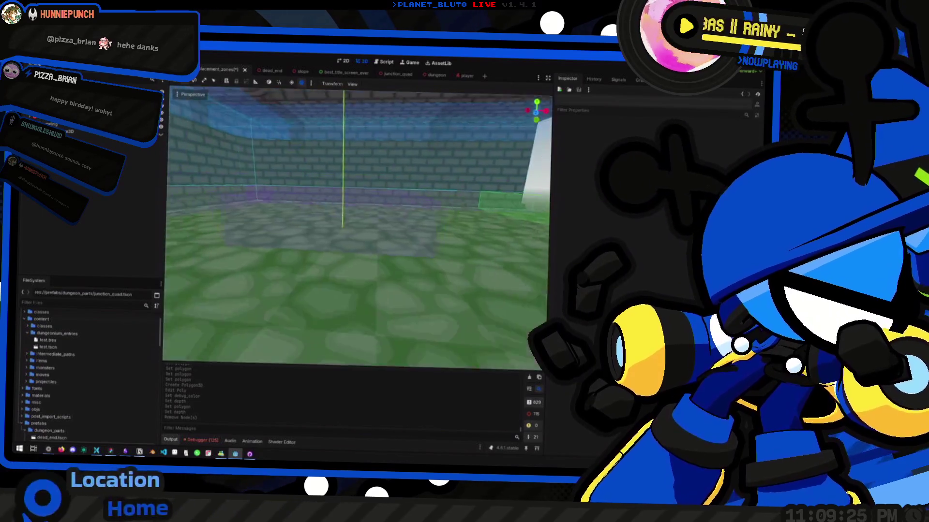
key(w)
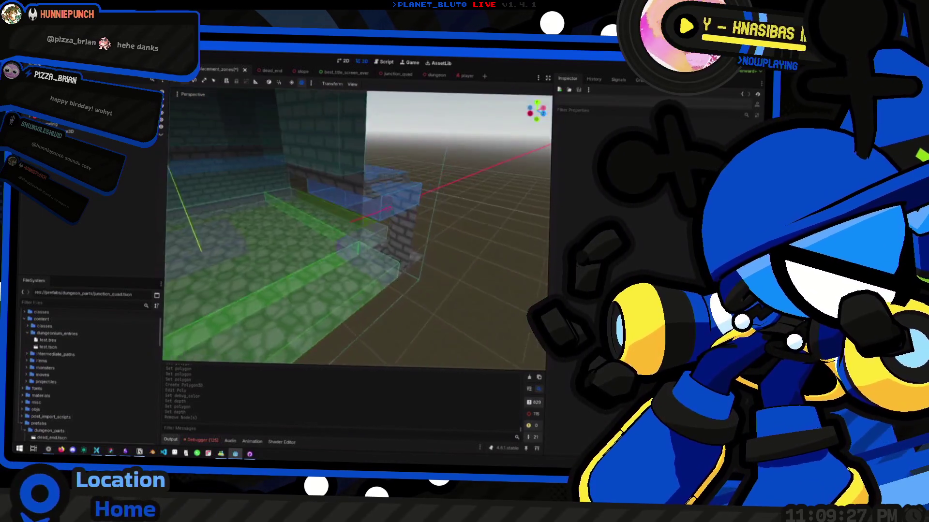
key(w)
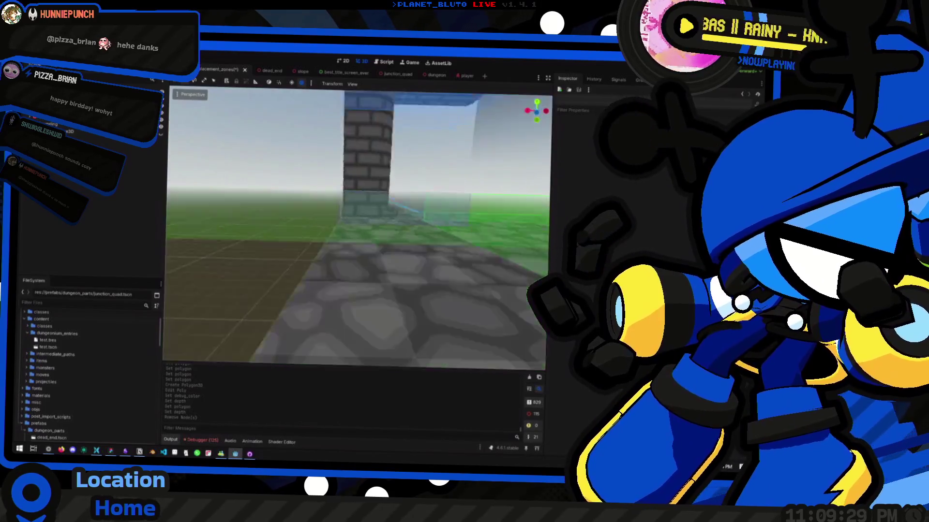
key(w)
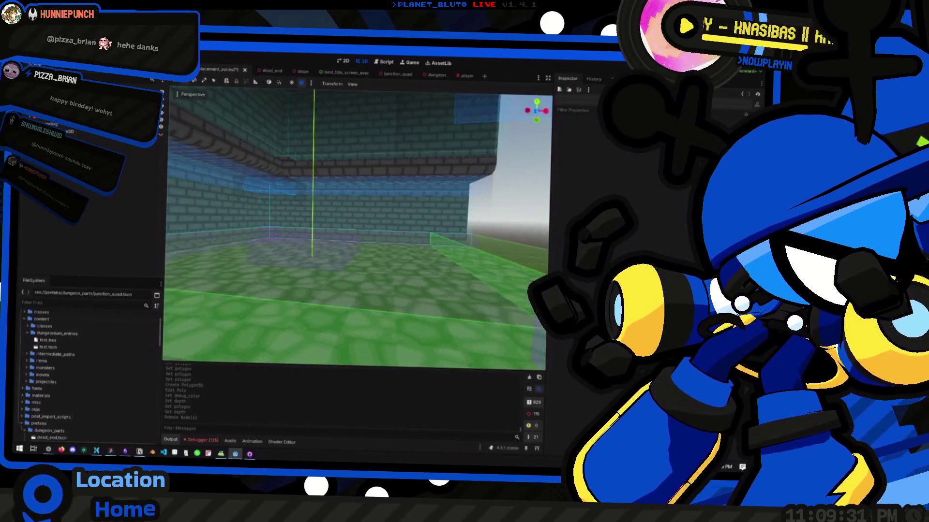
key(w)
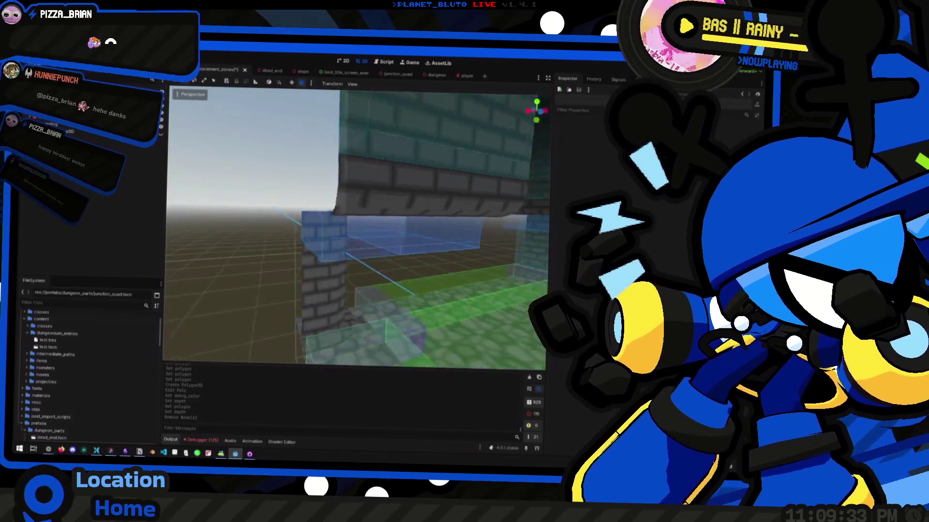
key(w)
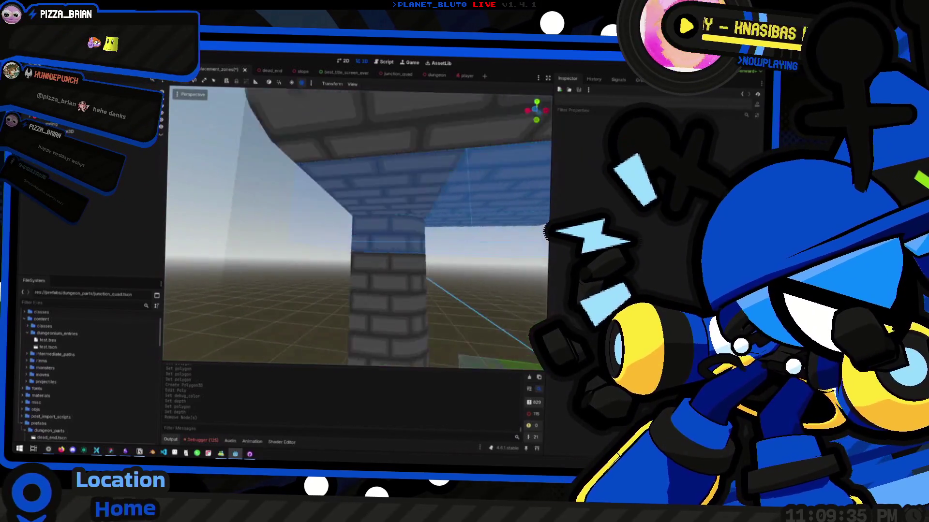
key(w)
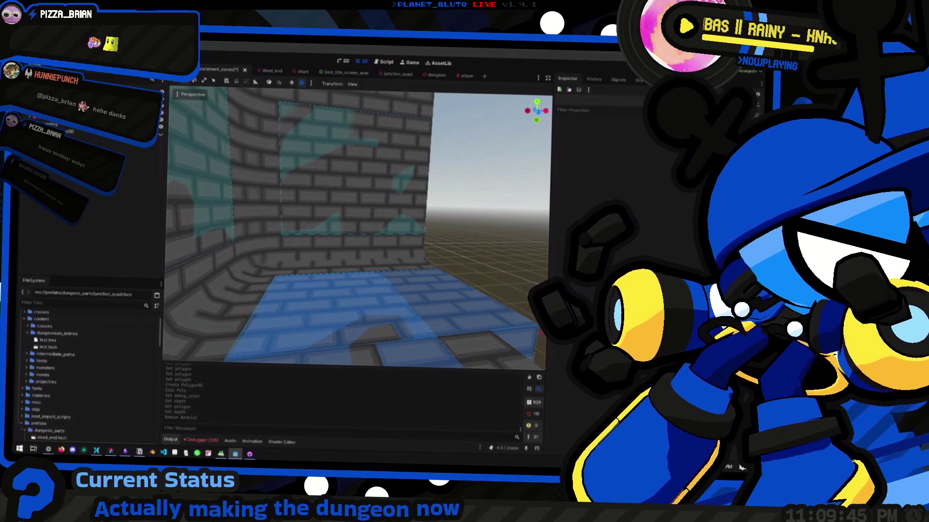
key(w)
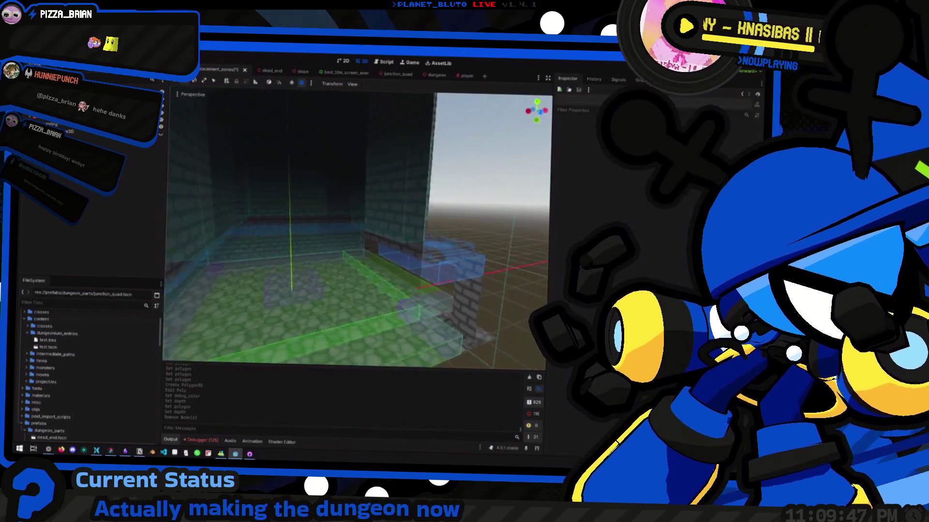
key(s)
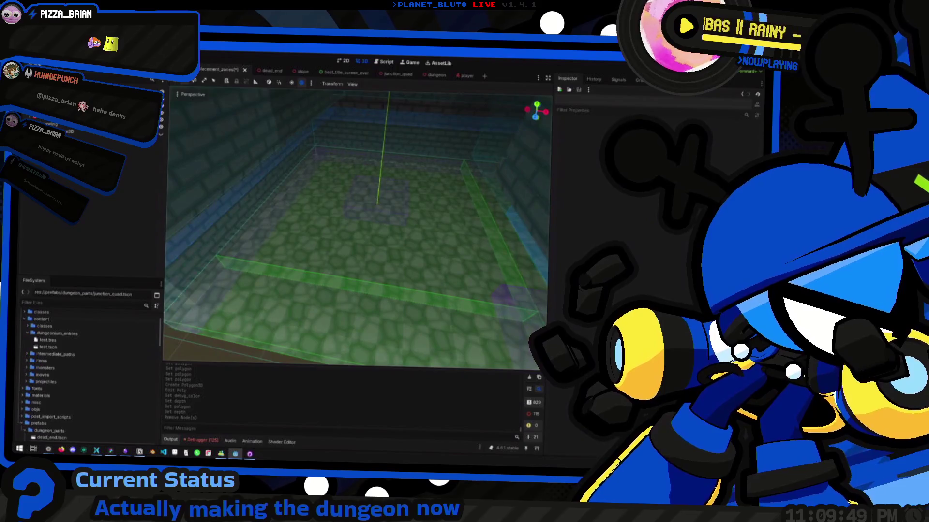
Select CollisionShape3D, toggle the walls and floor visibility, and frame the collision box.
click(73, 131)
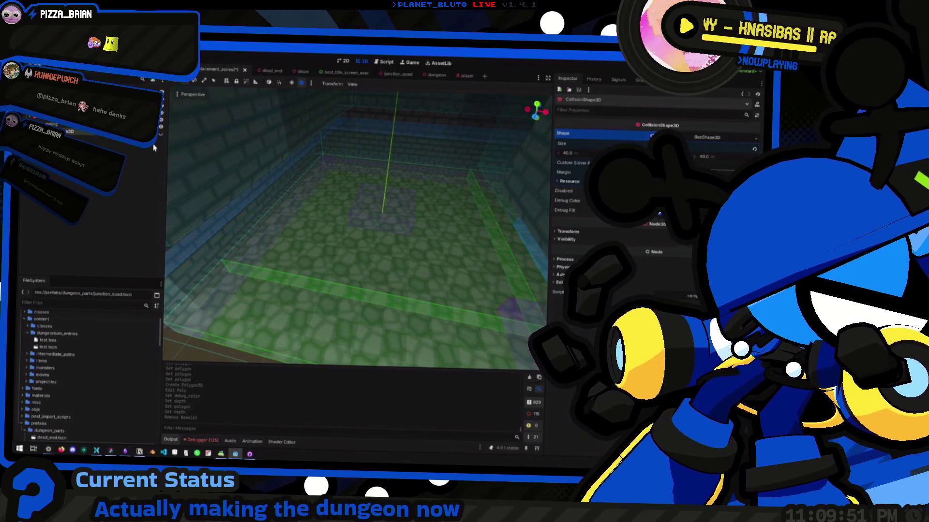
click(161, 134)
key(f)
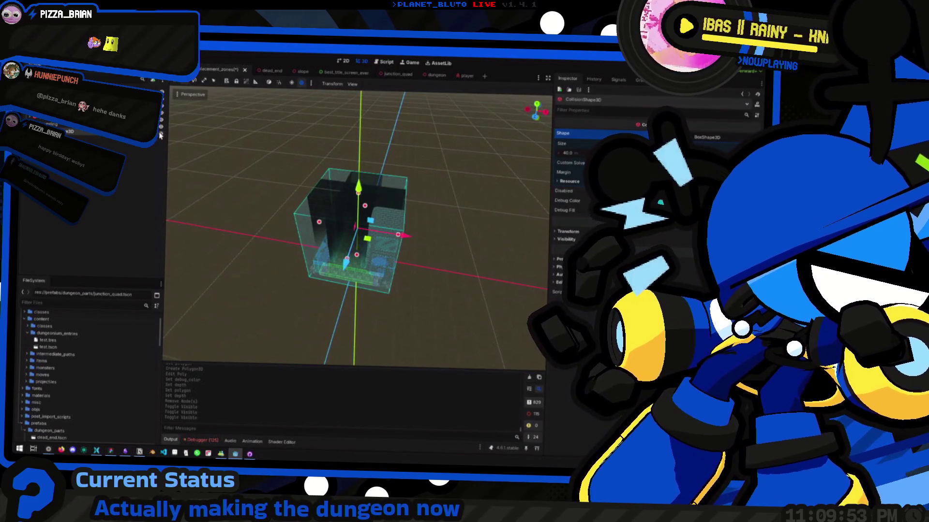
double_click(161, 134)
scroll(355, 227, up, 5)
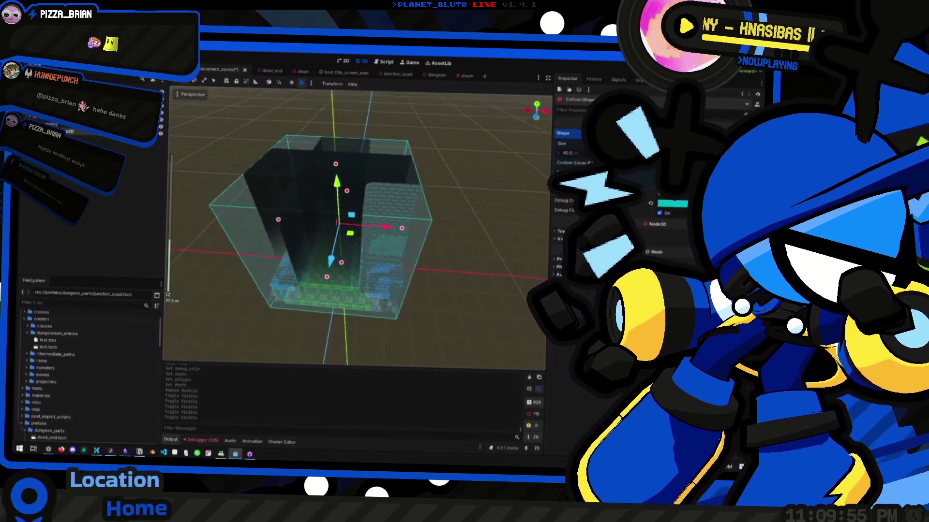
scroll(300, 215, up, 5)
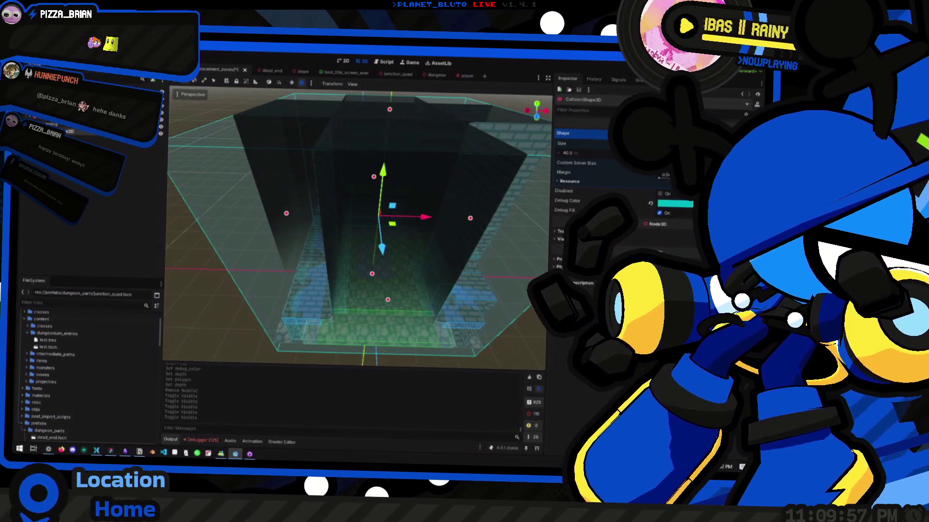
Select the Area3D node and orbit around the room to inspect its collision boxes.
click(101, 139)
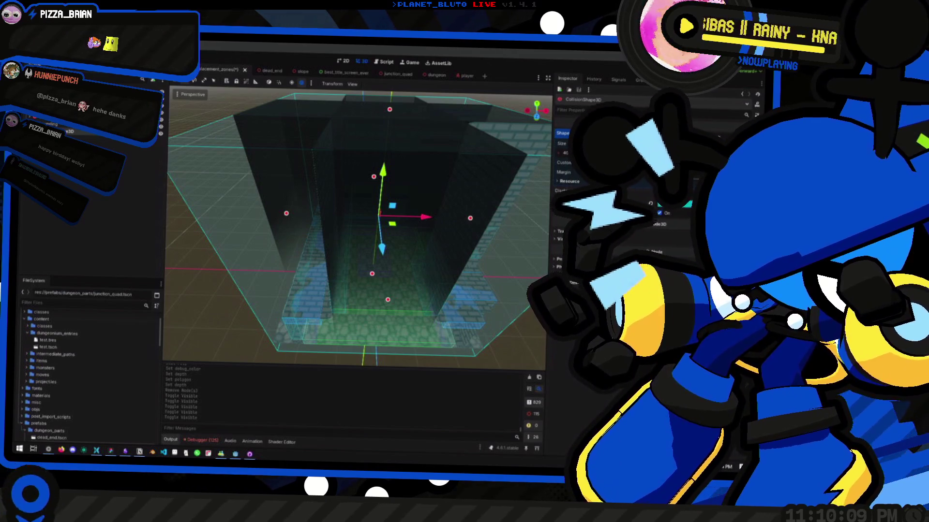
drag(270, 160, 243, 144)
drag(165, 139, 387, 201)
key(s)
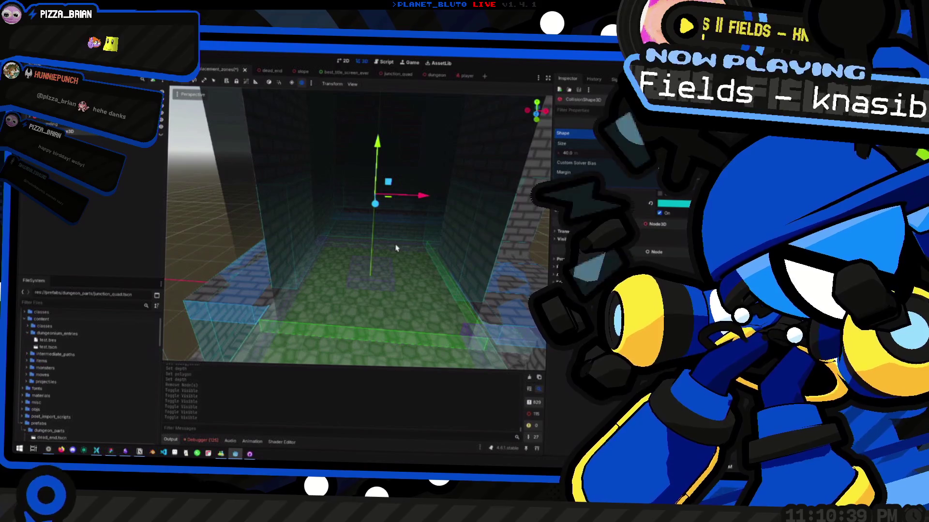
mouse_move(329, 278)
mouse_down()
mouse_move(256, 244)
mouse_move(340, 269)
mouse_up()
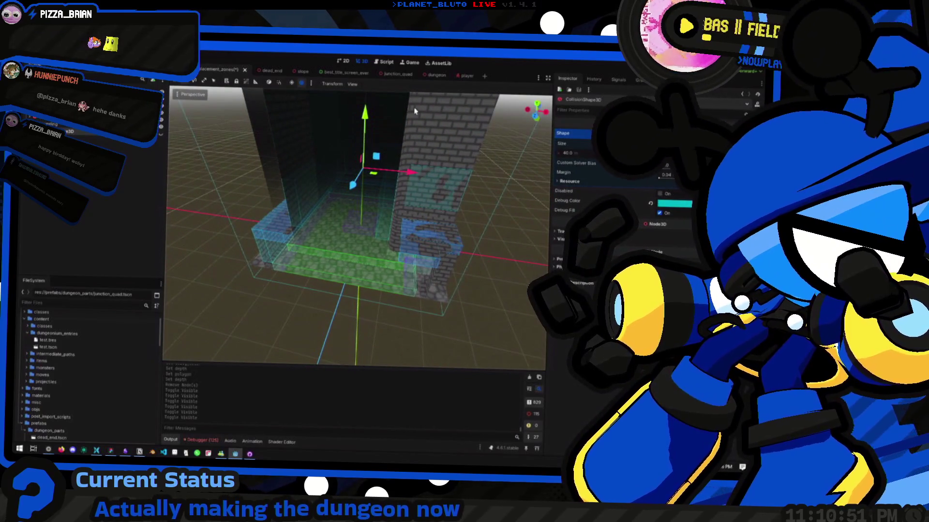
click(387, 63)
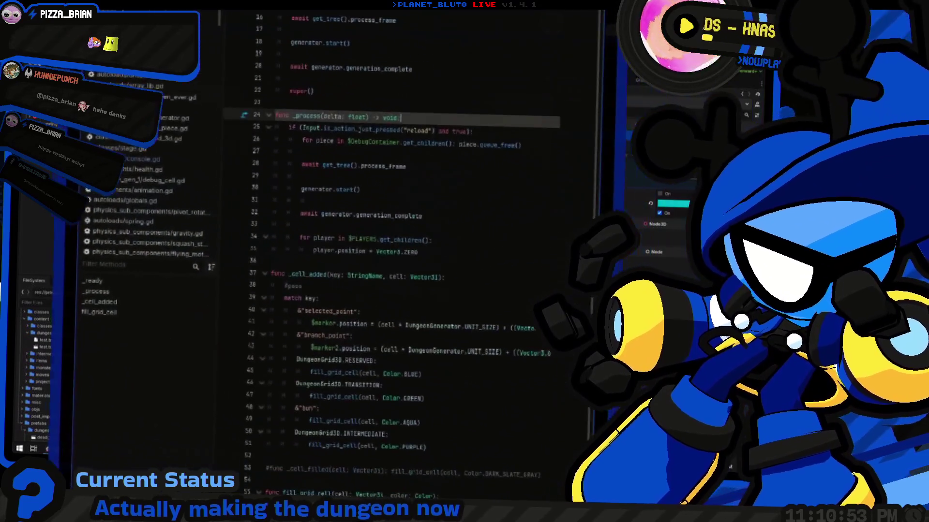
key(alt+Tab)
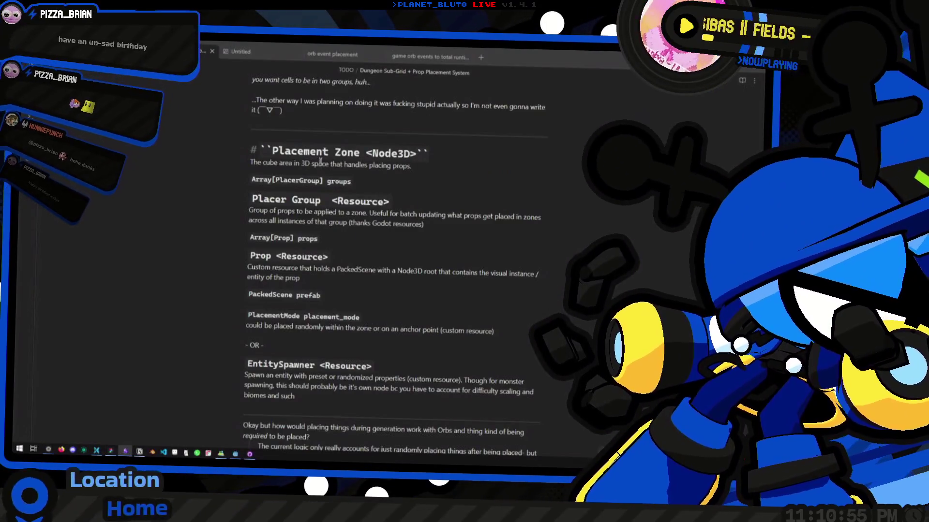
key(alt+Tab)
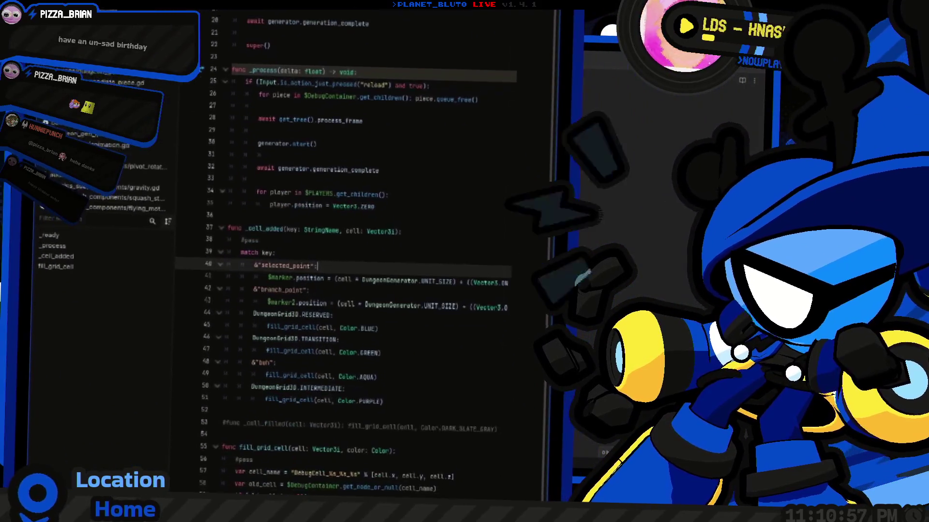
click(471, 216)
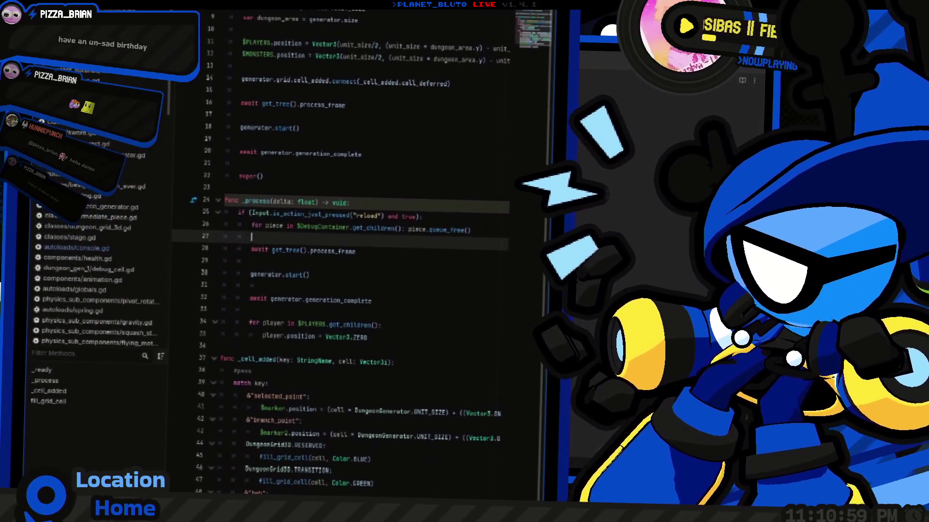
key(ctrl+F2)
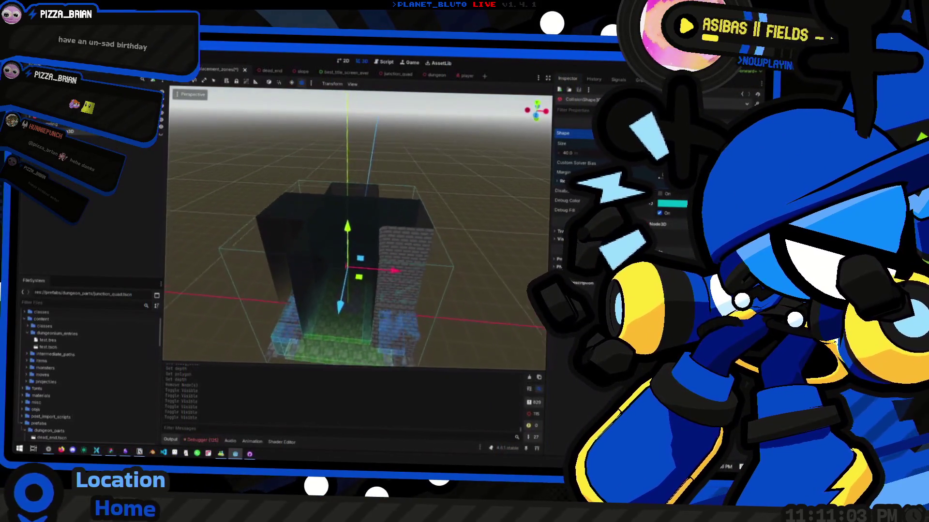
key(f)
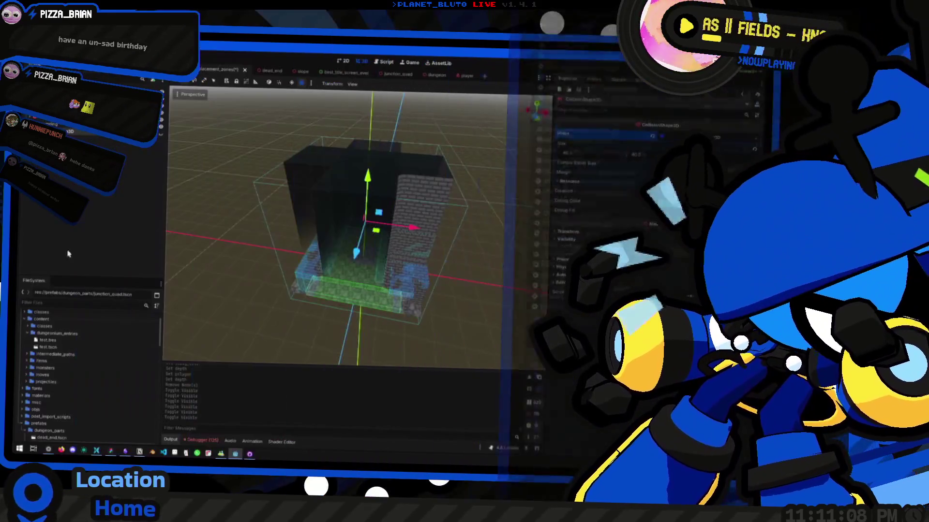
click(28, 334)
scroll(24, 339, up, 1)
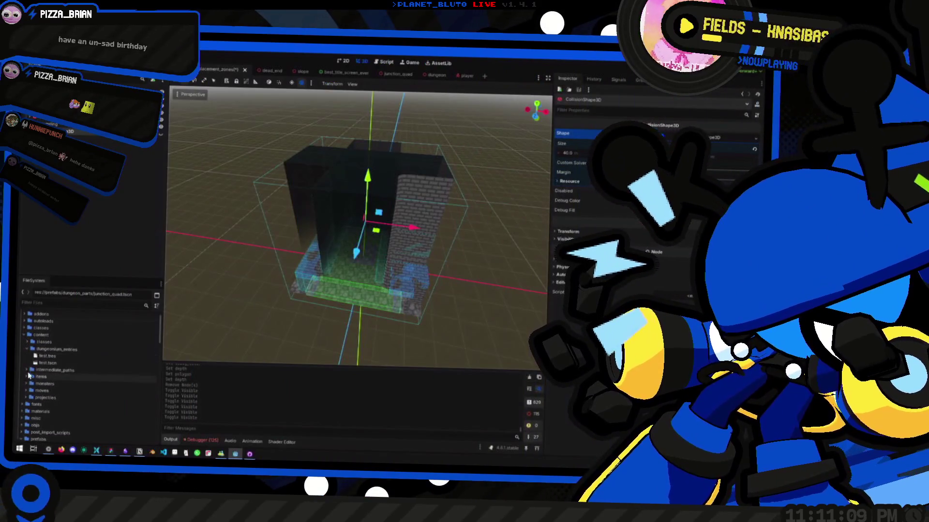
Collapse the content and prefabs folders and create placement_zone.gd in the classes folder.
click(23, 335)
click(23, 377)
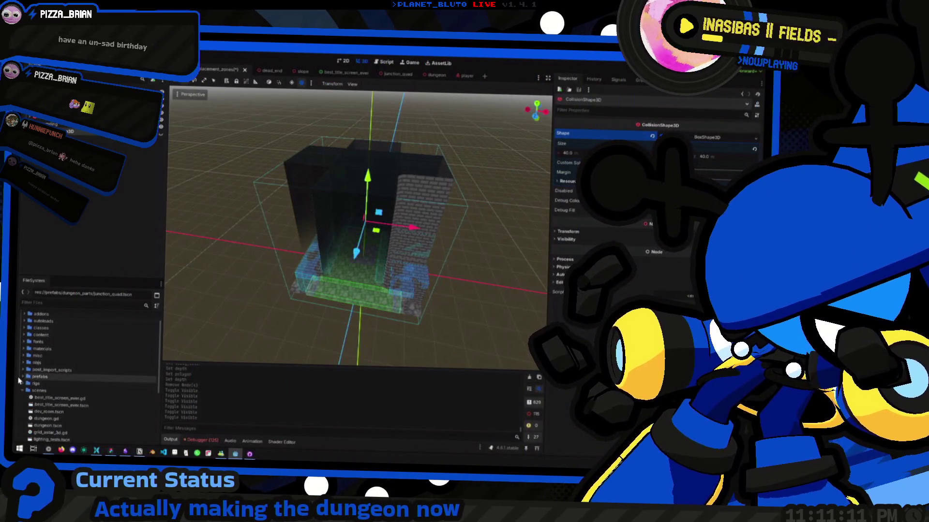
scroll(23, 394, up, 1)
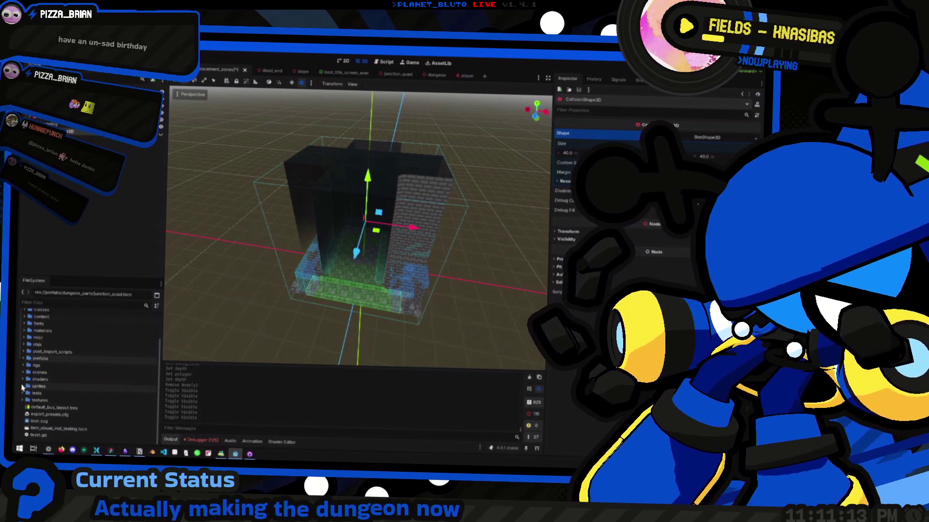
right_click(40, 344)
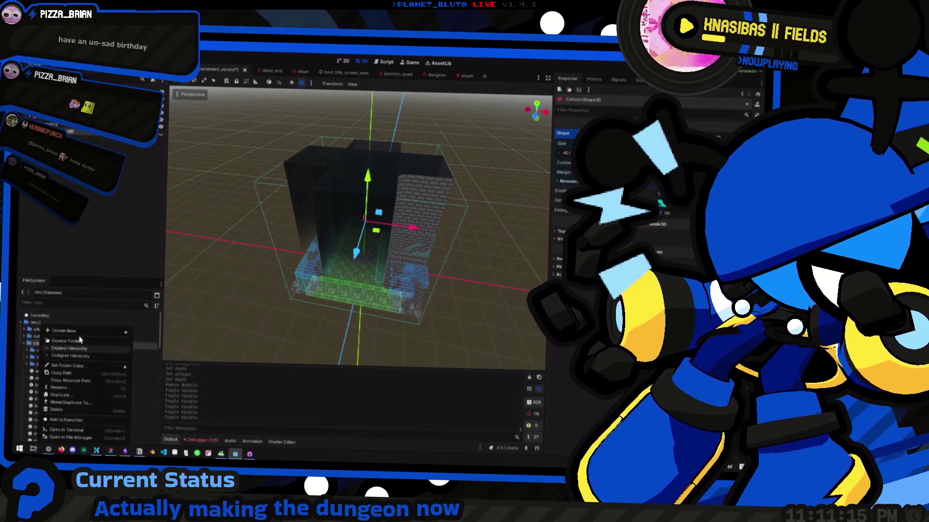
mouse_move(81, 332)
click(146, 347)
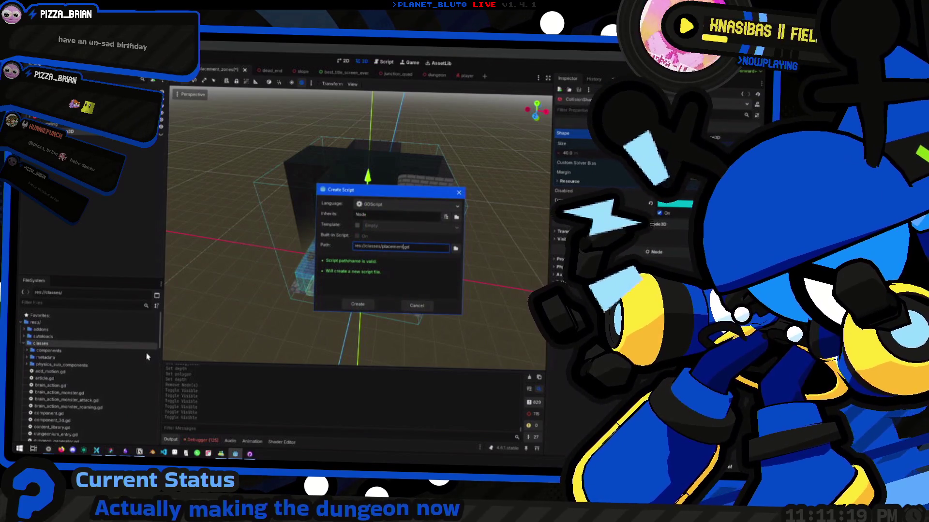
key(Return)
Open placement_zone.gd in the script editor.
scroll(81, 407, down, 10)
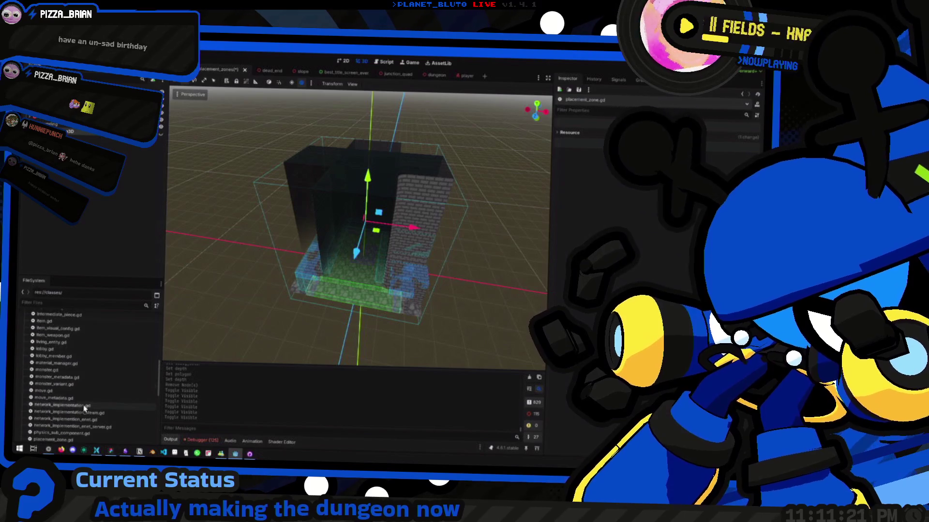
double_click(81, 407)
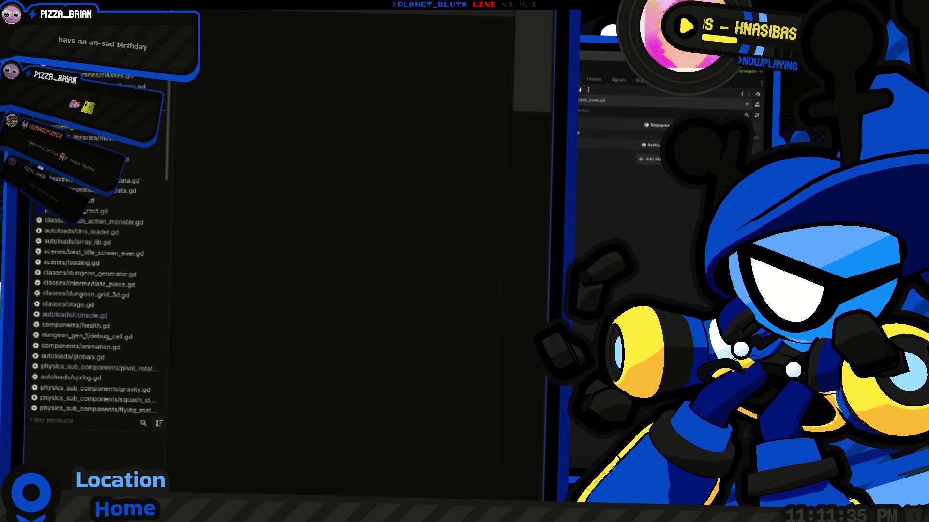
key(alt+Tab)
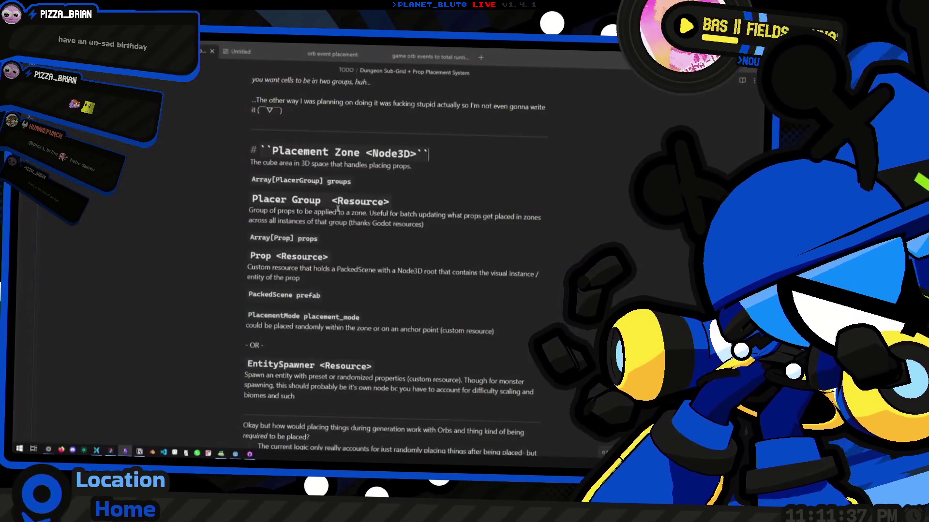
Write var groups: Array[PlacerGroup] = [] on line 4 of placement_zone.gd.
key(alt+Tab)
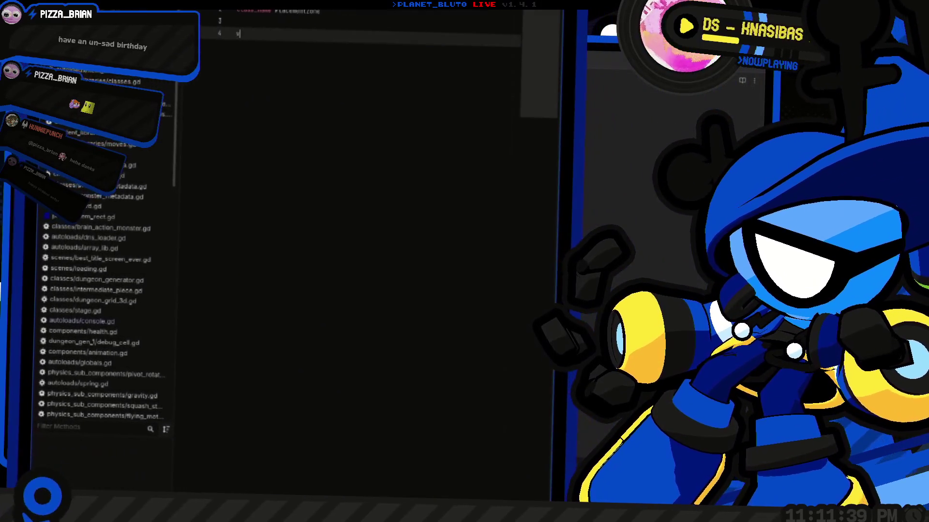
text(var c)
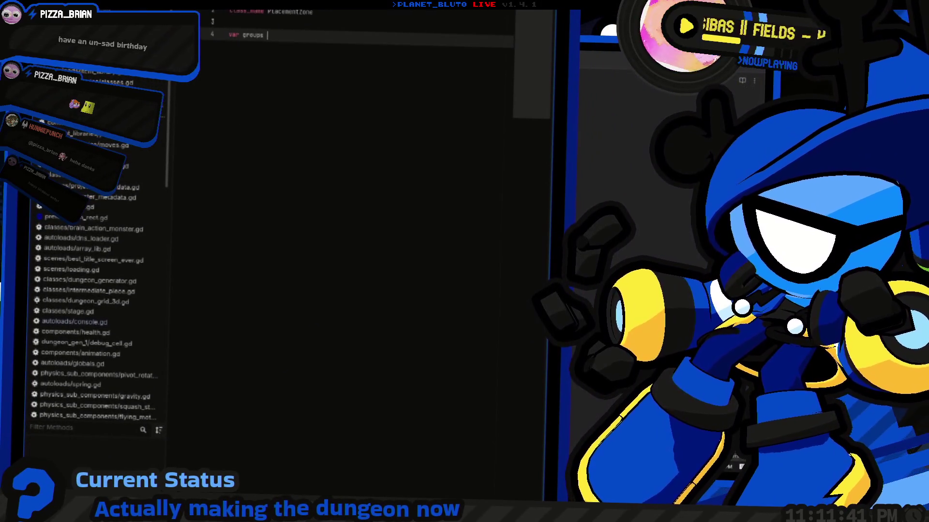
key(ctrl+Left)
key(BackSpace)
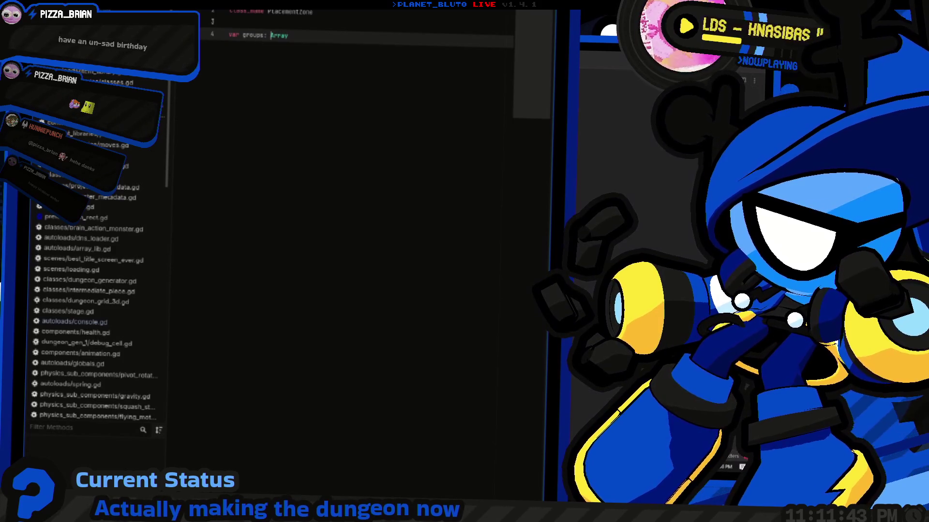
click(291, 36)
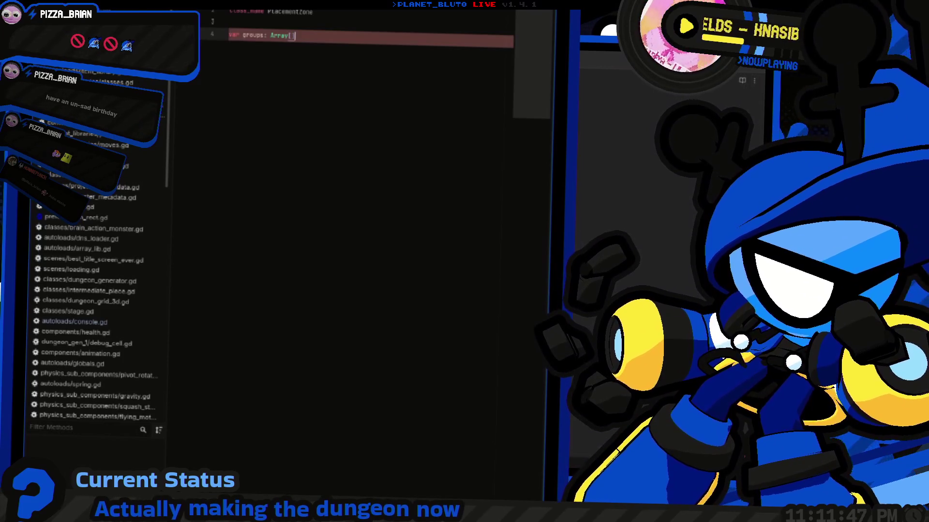
text([])
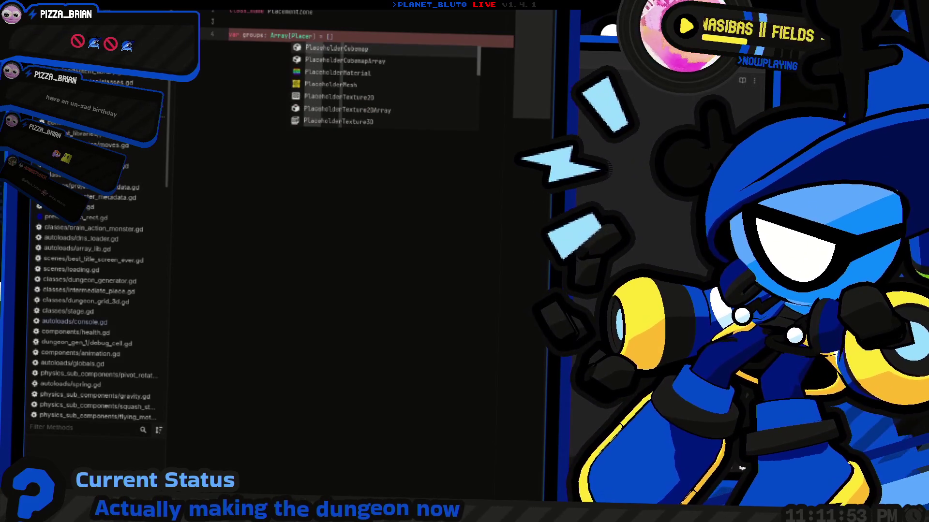
key(Return)
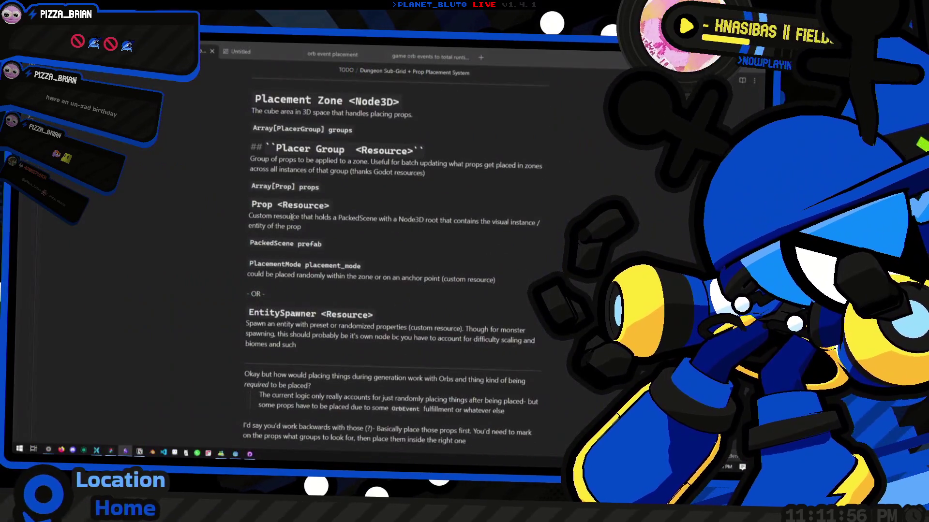
Rename the Prop heading in the notes to PlacerProp.
click(295, 208)
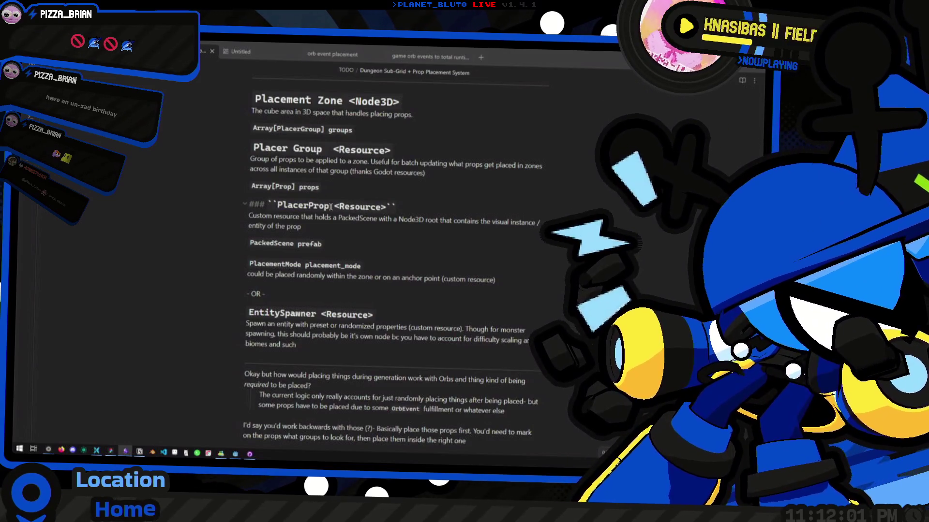
click(336, 246)
scroll(294, 313, down, 1)
Rename the EntitySpawner heading to PlacerEntity and review the Placer Group and Placement Zone headings.
click(302, 287)
text(Placer)
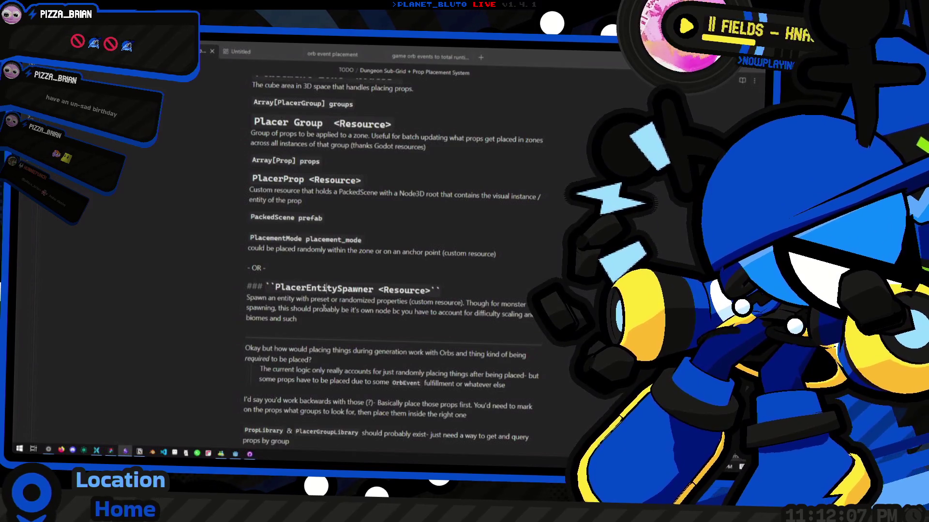
key(Delete)
key(Delete)
key(Delete)
scroll(323, 307, up, 3)
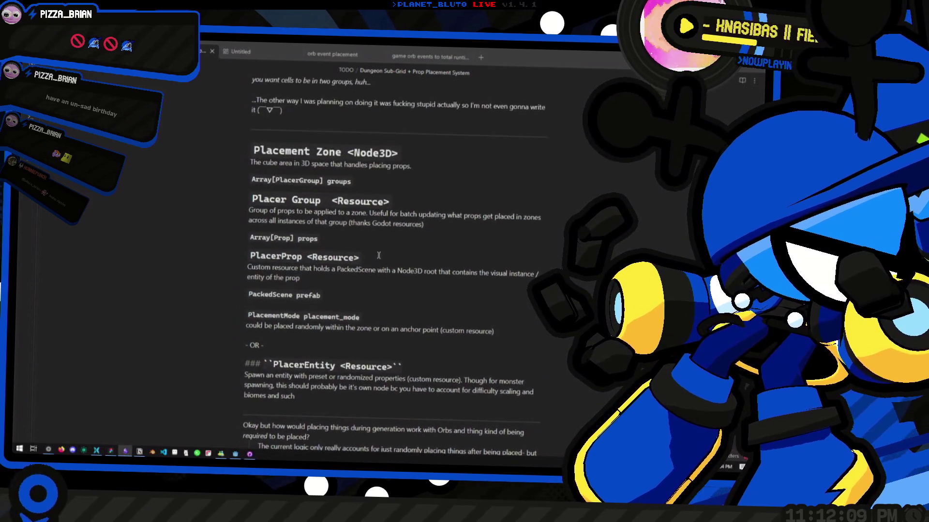
click(385, 259)
click(459, 200)
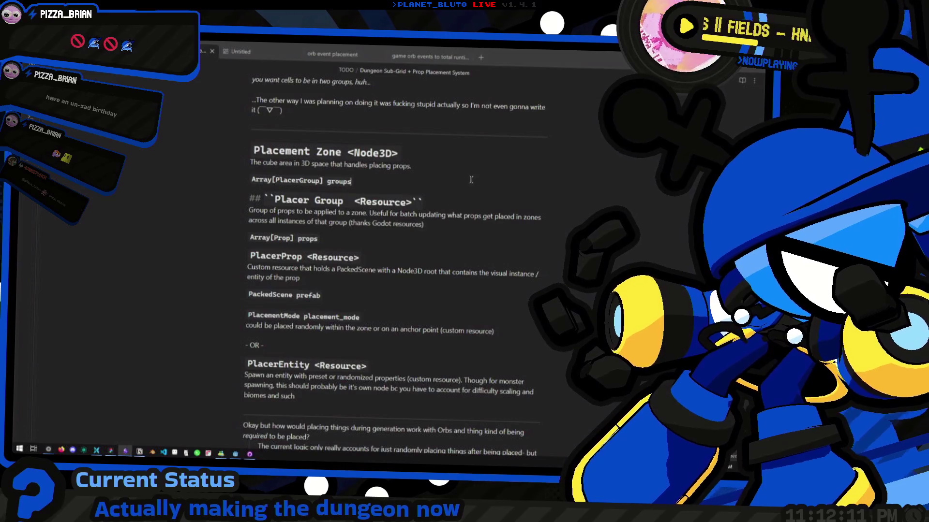
click(471, 179)
scroll(427, 234, down, 2)
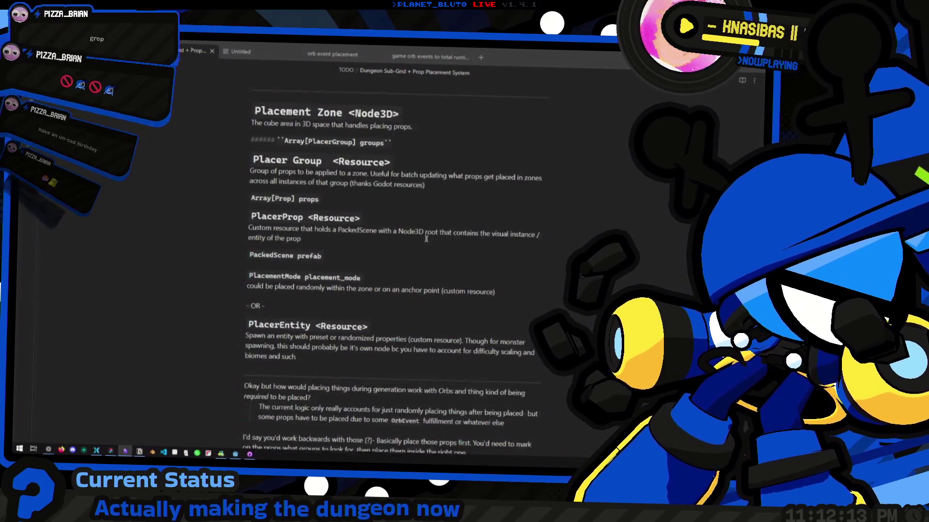
key(alt+Tab)
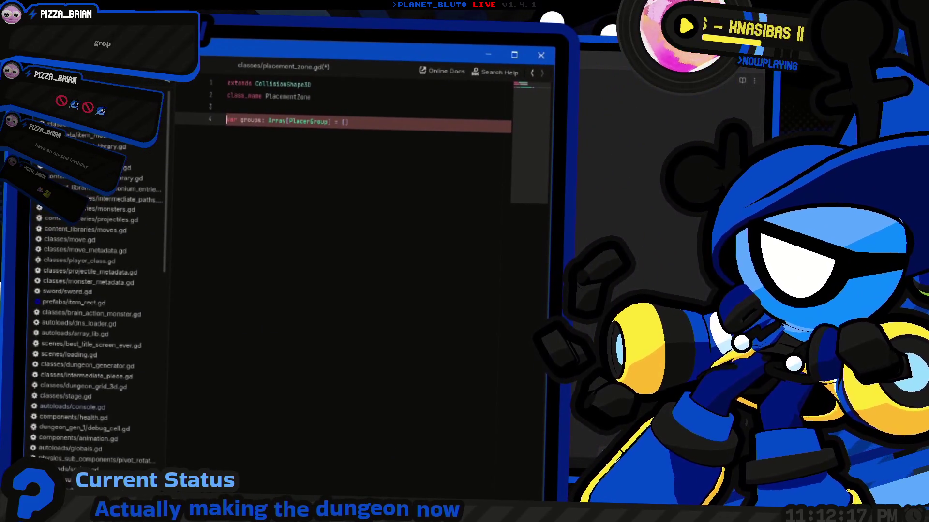
Add an empty line after the groups declaration in placement_zone.gd.
click(227, 121)
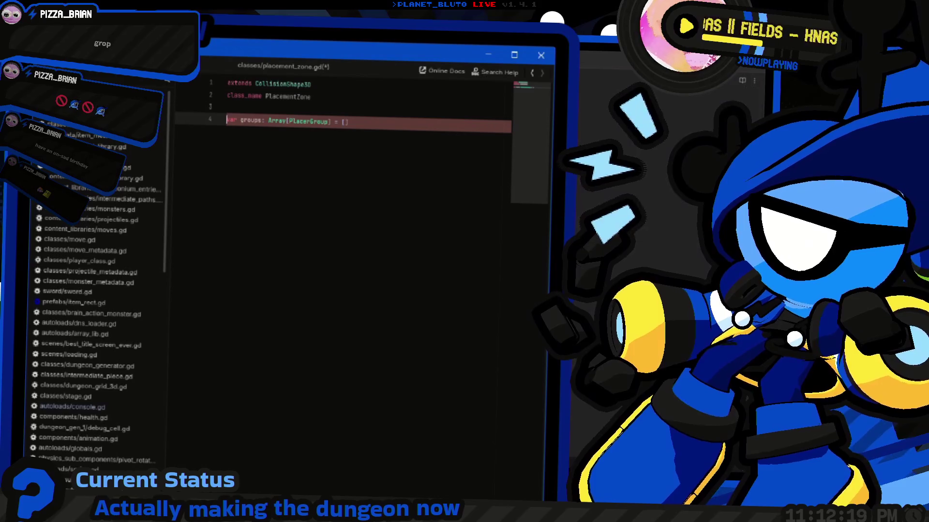
click(346, 121)
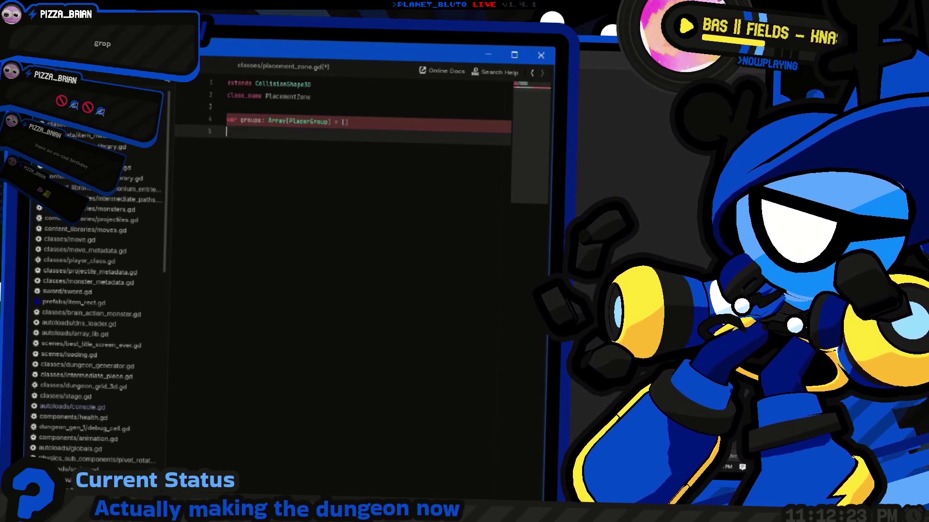
key(Return)
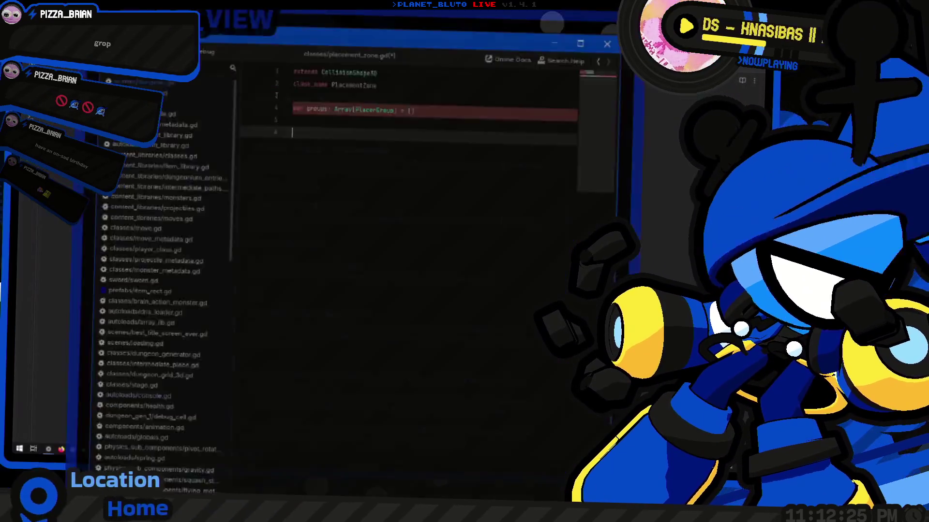
Check the PlacerProp, Placer Group and Placement Zone notes, then bring the main Godot editor forward.
key(alt+Tab)
click(394, 203)
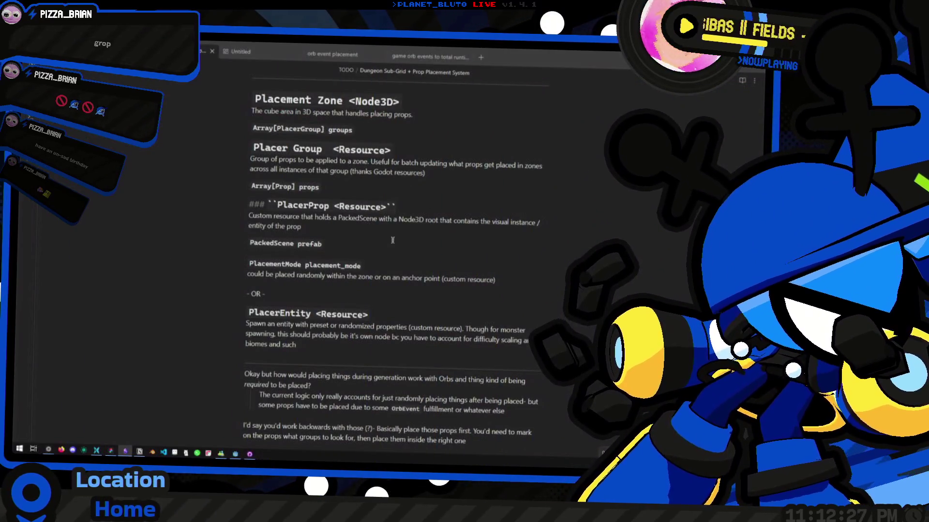
key(alt+Tab)
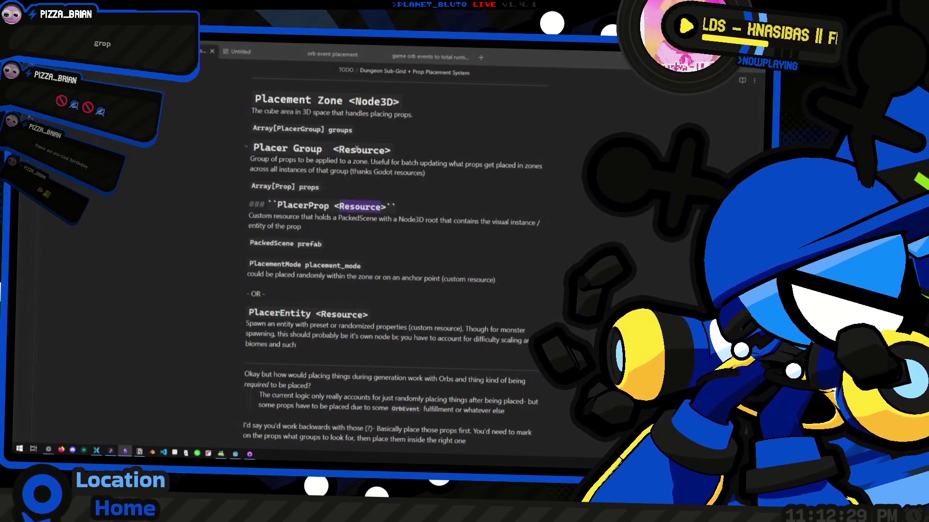
click(357, 150)
click(408, 108)
key(alt+Tab)
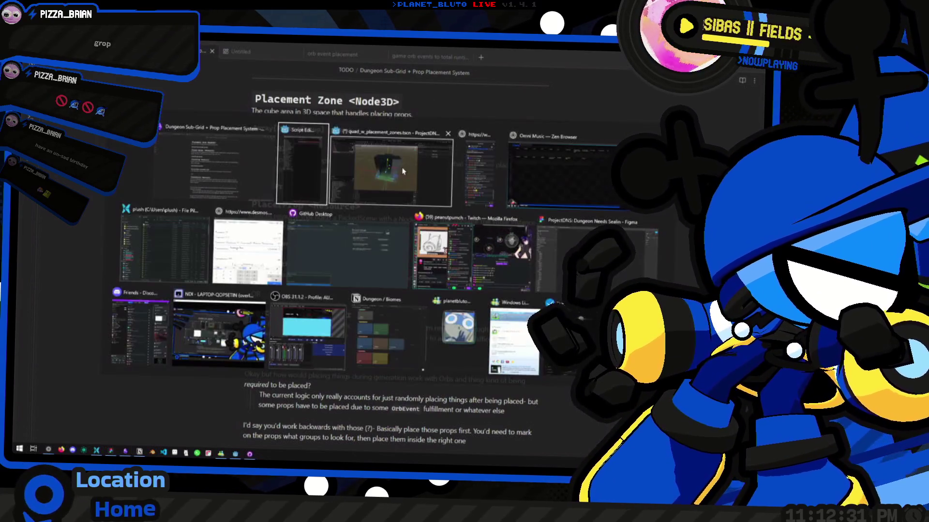
key(alt+Tab)
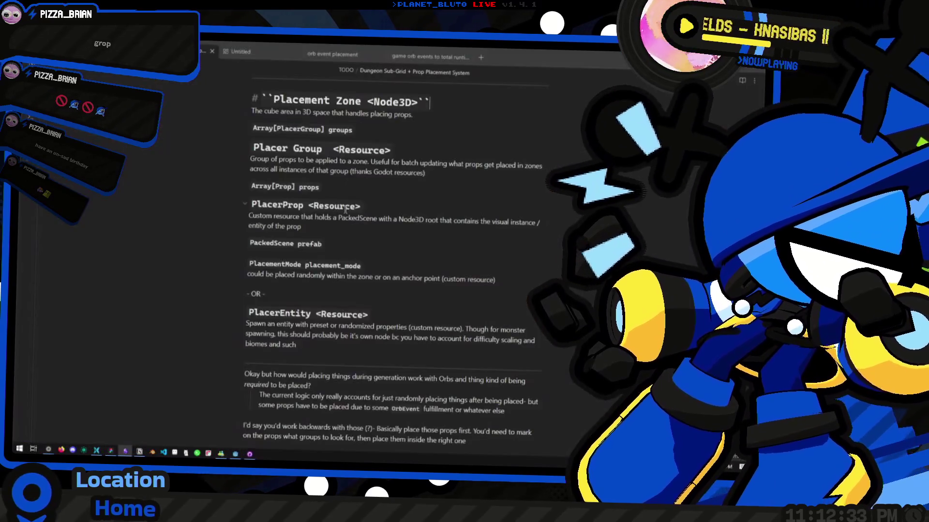
click(397, 150)
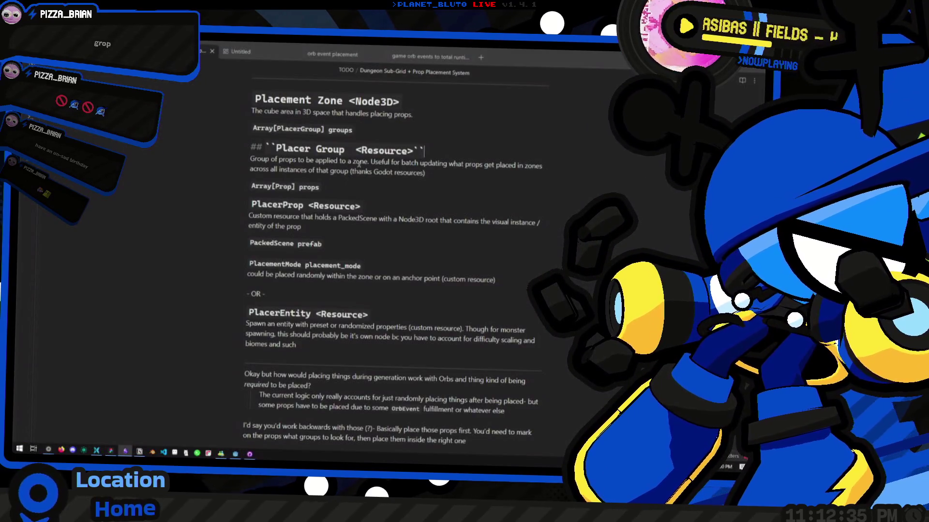
key(alt+Tab)
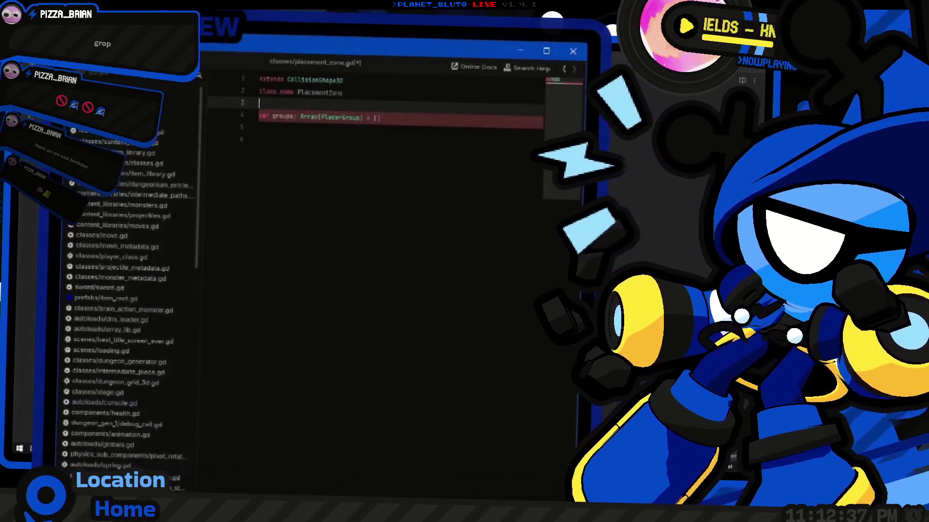
key(alt+Tab)
click(419, 202)
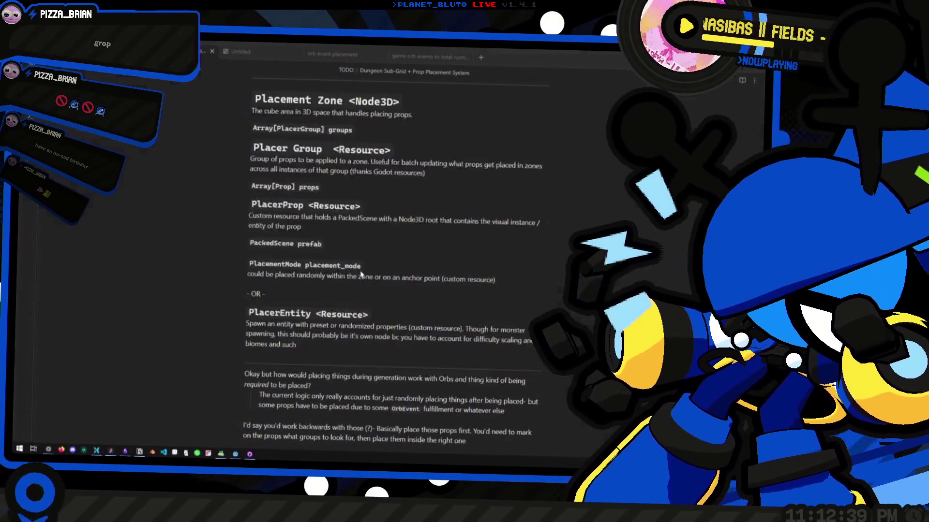
scroll(91, 389, down, 1)
scroll(91, 377, up, 10)
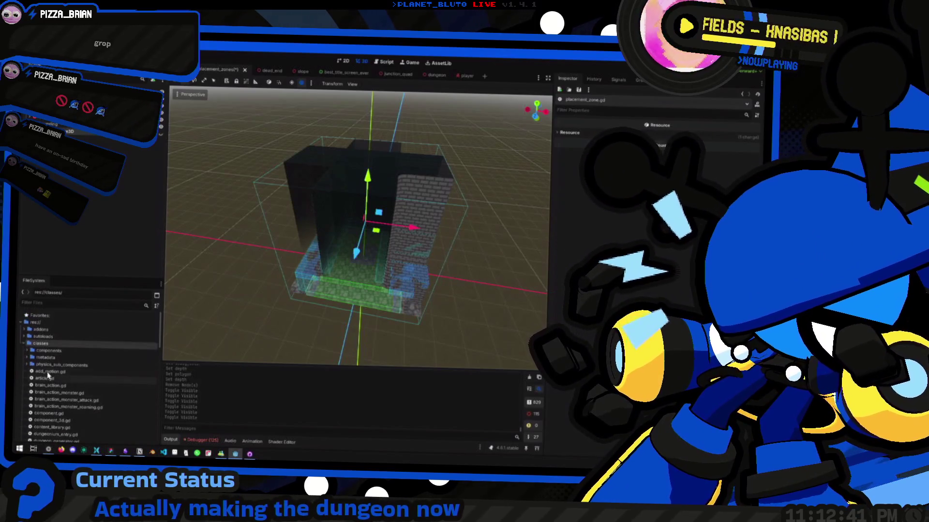
Create placer_group.gd in the classes folder and start writing its class_name line.
right_click(62, 328)
mouse_move(118, 336)
click(182, 351)
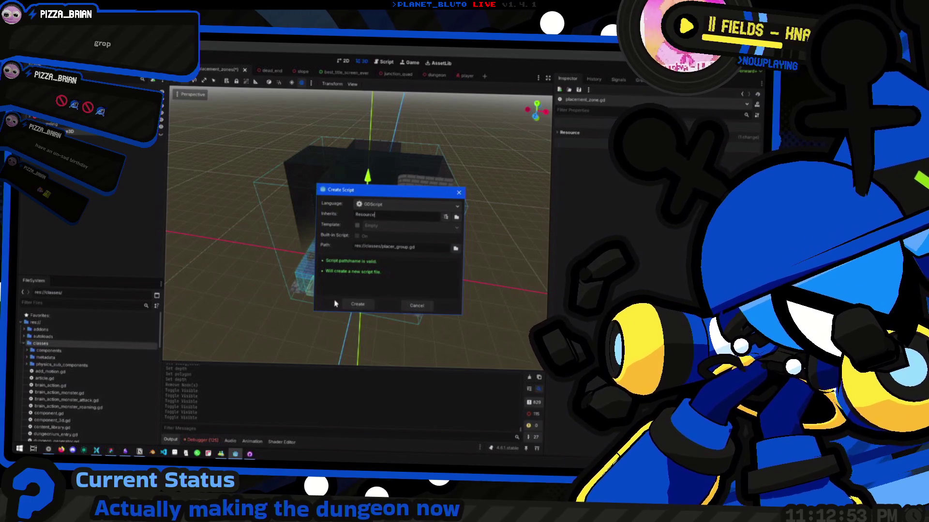
click(358, 304)
text(class)
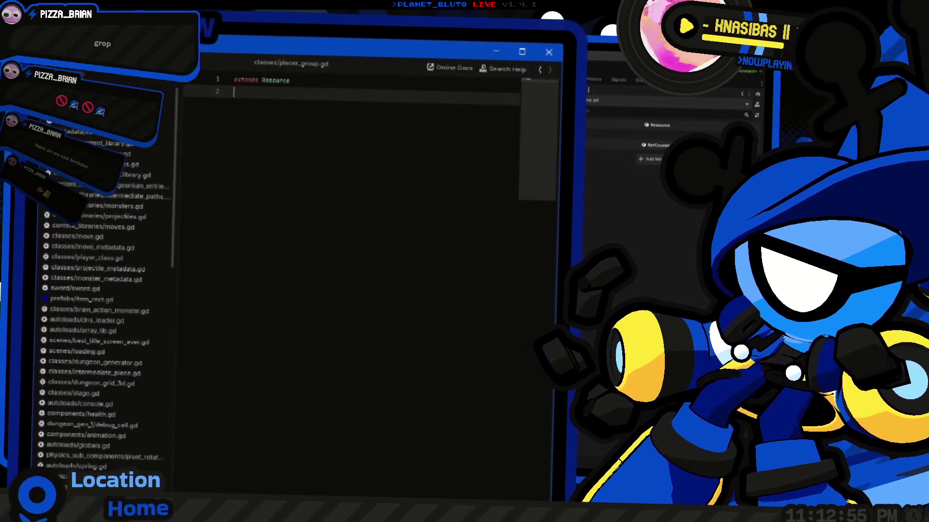
text(_name Plac)
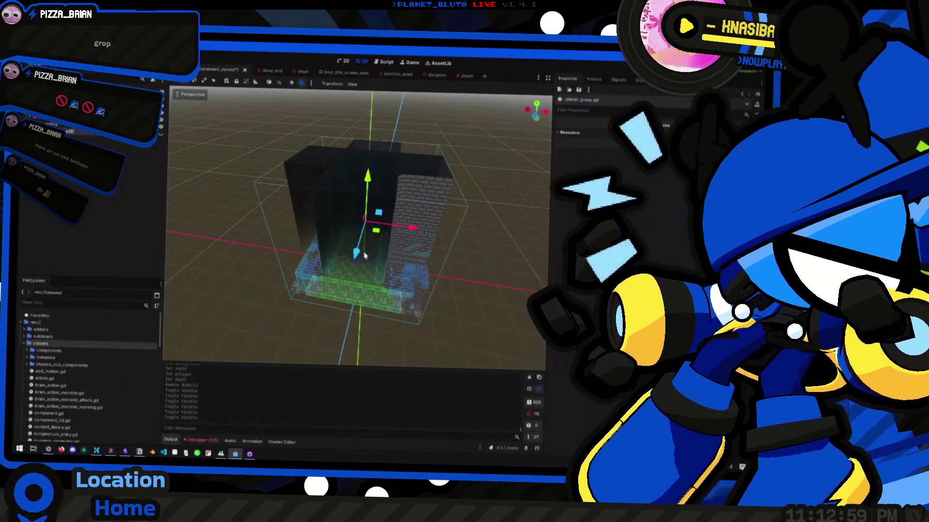
Declare var placers: Array[Placer] = on line 4 of placer_group.gd.
key(alt+Tab)
scroll(341, 213, up, 1)
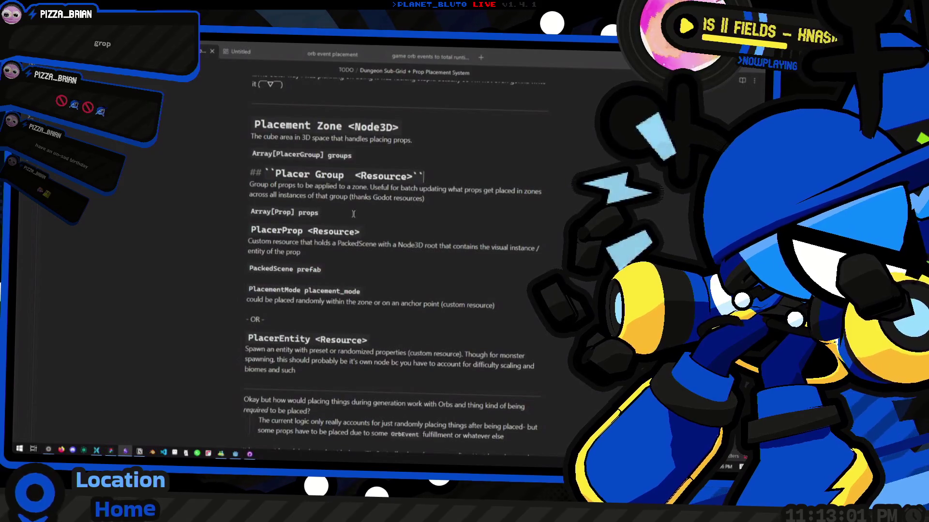
key(alt+Tab)
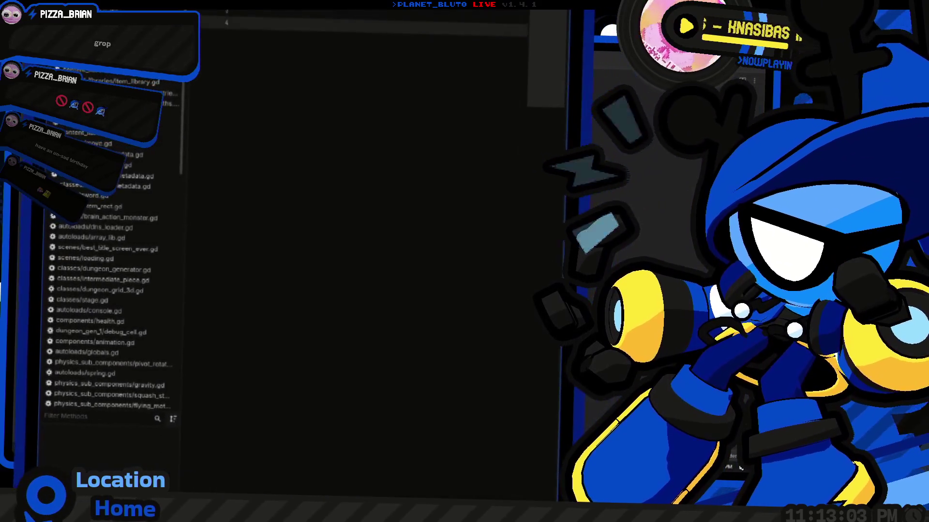
text(var placers =)
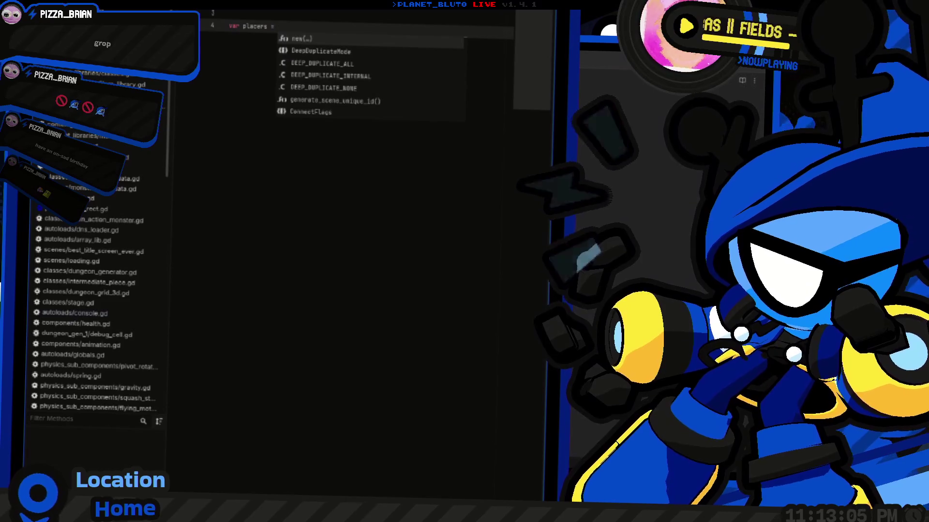
key(BackSpace)
key(BackSpace)
key(BackSpace)
text(: Array[Pl)
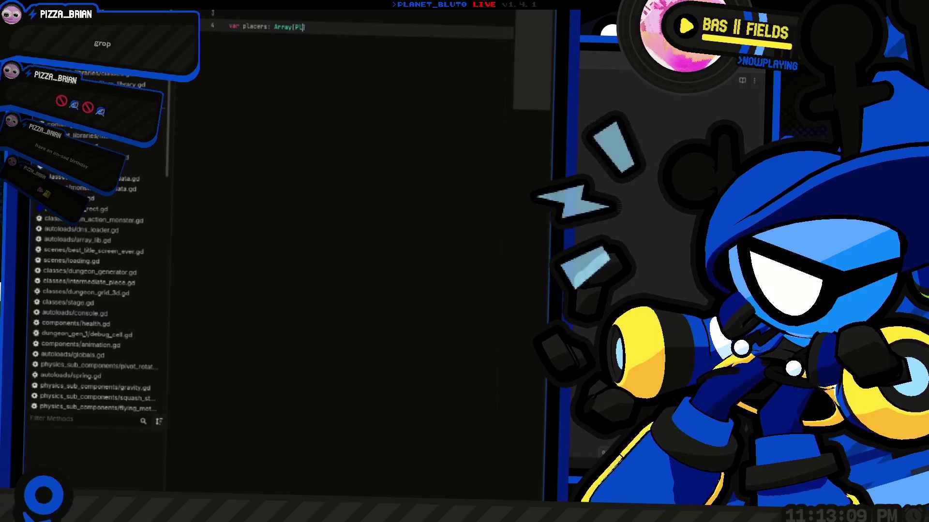
text(acer] =)
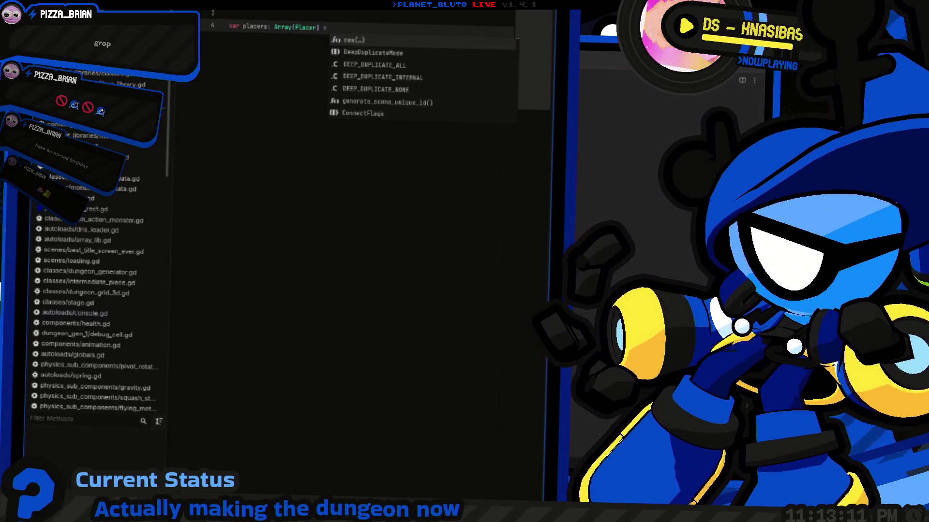
click(318, 27)
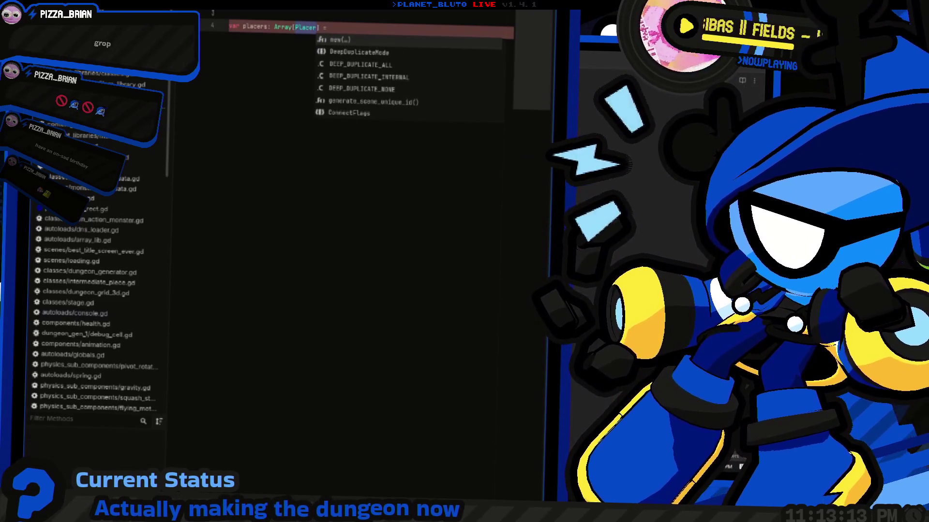
key(ctrl+shift+f)
key(Escape)
key(super+Tab)
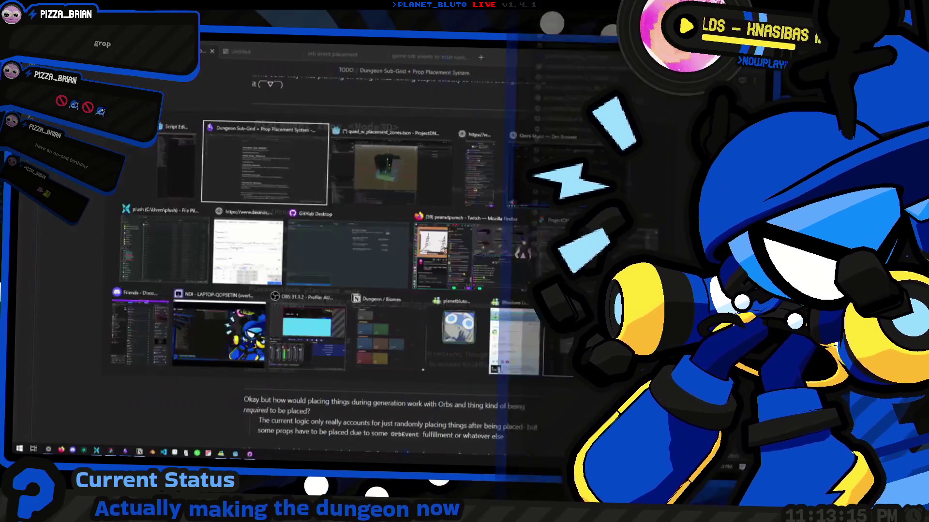
Drag the bottom panel splitter up to enlarge the search results below the 3D view.
key(Escape)
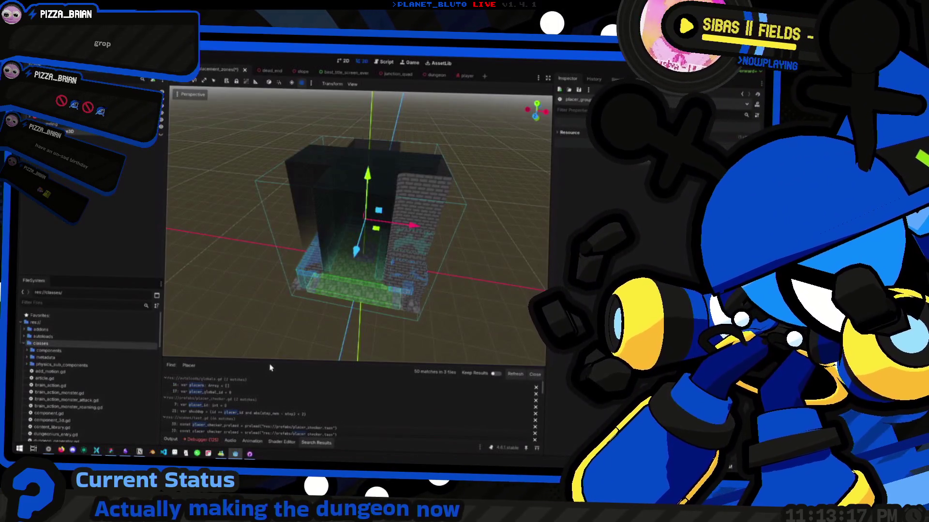
drag(275, 342, 275, 260)
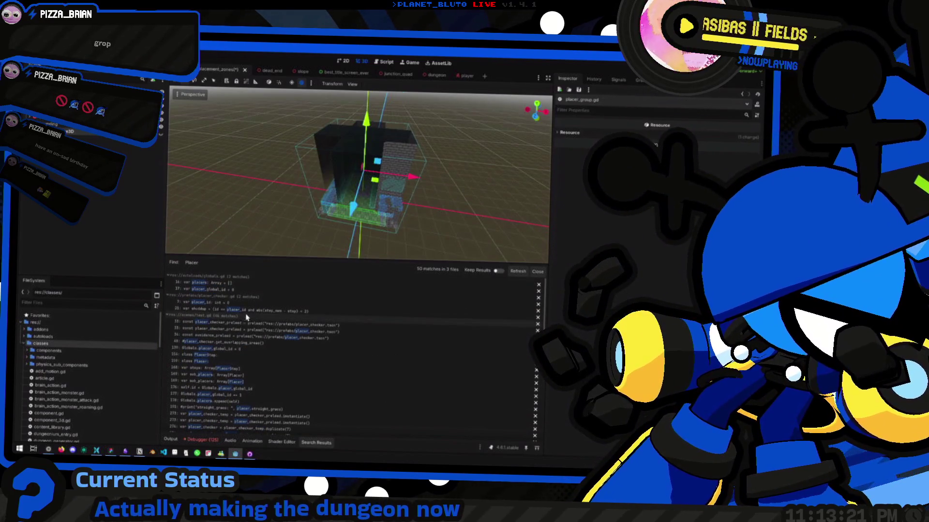
scroll(296, 313, down, 5)
scroll(296, 313, up, 5)
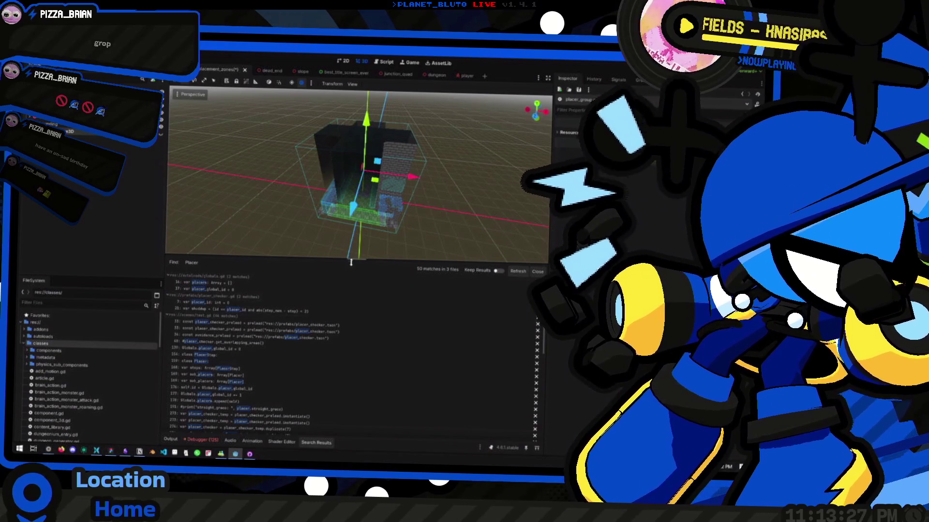
Complete the placers assignment with [] in placer_group.gd, checking the Placer Group notes.
key(ctrl+F3)
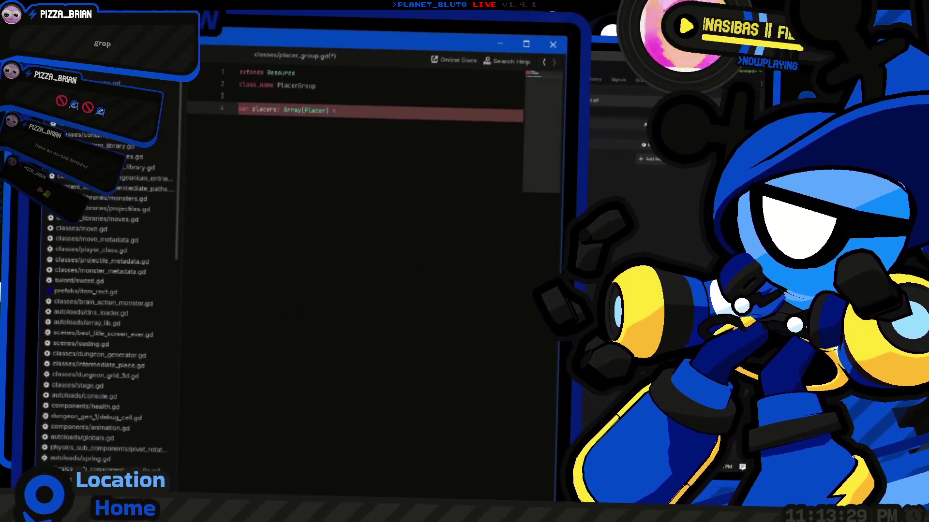
key(alt+Tab)
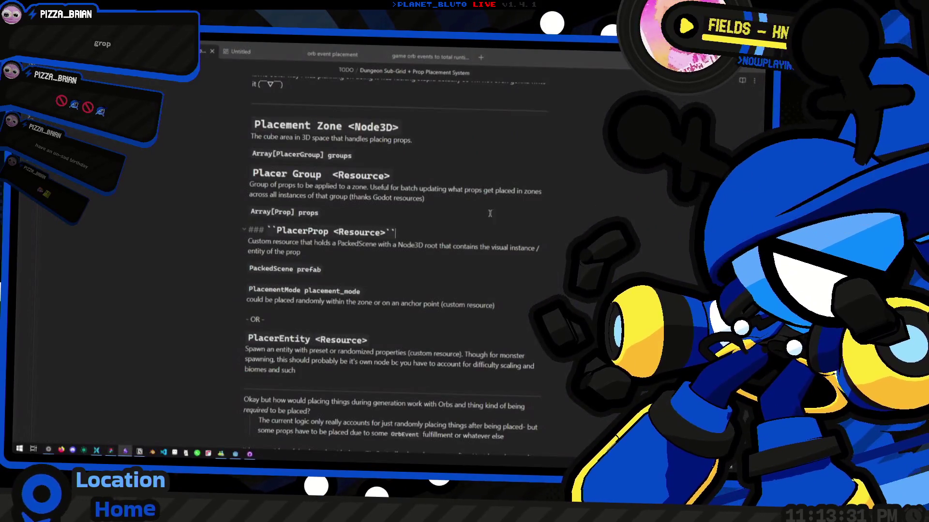
key(alt+Tab)
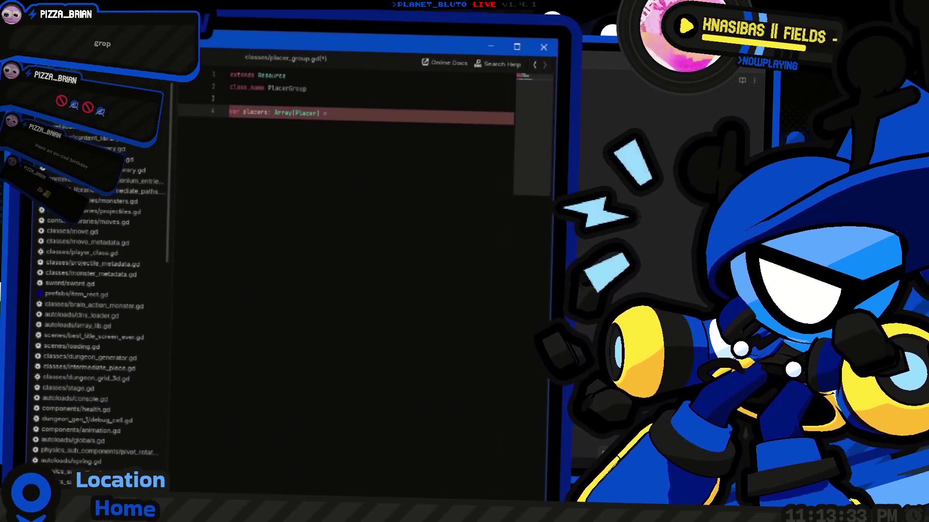
text([)
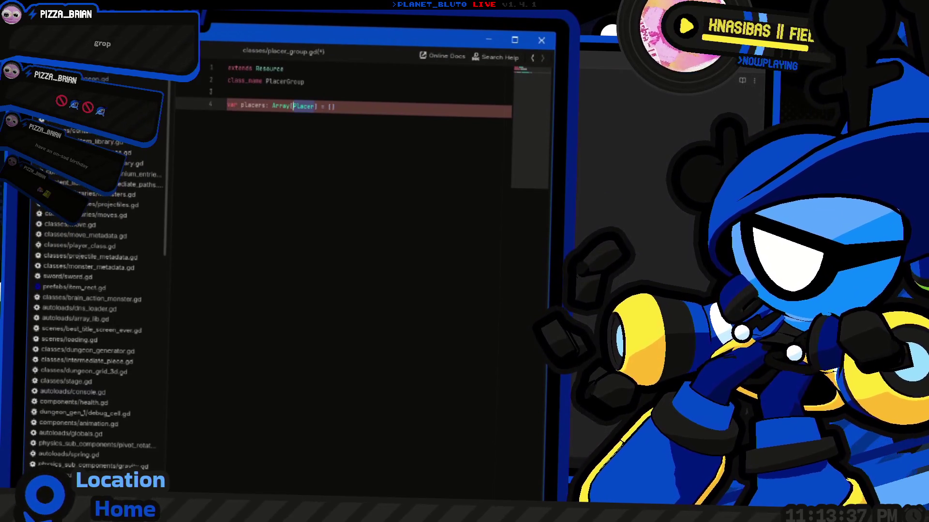
key(alt+Tab)
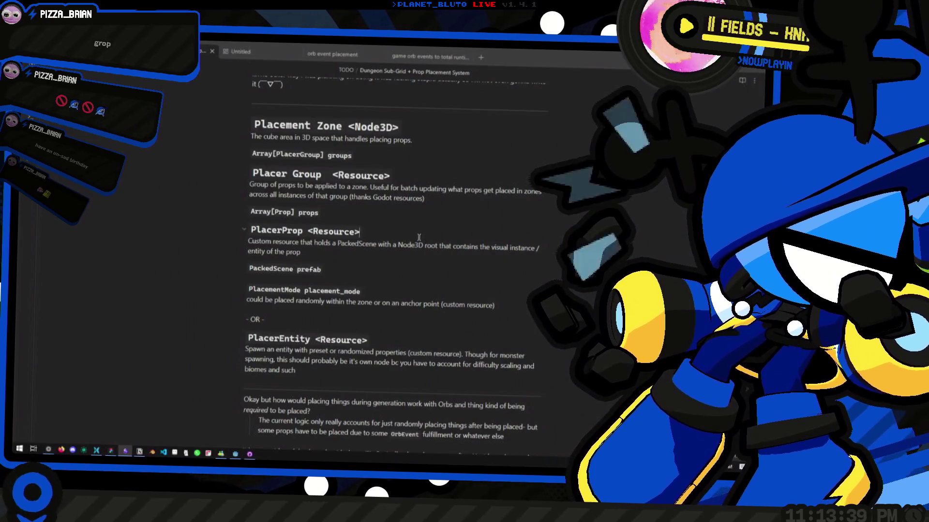
key(alt+Tab)
click(379, 293)
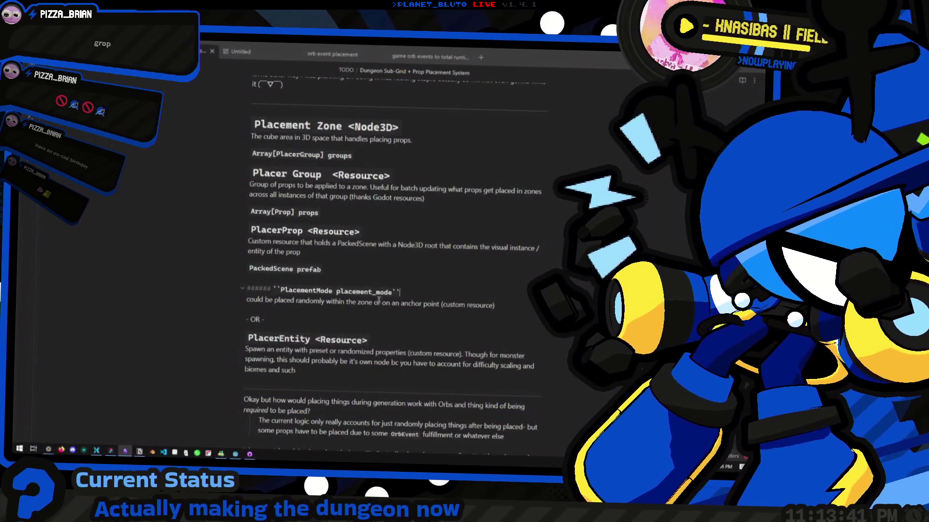
key(alt+Tab)
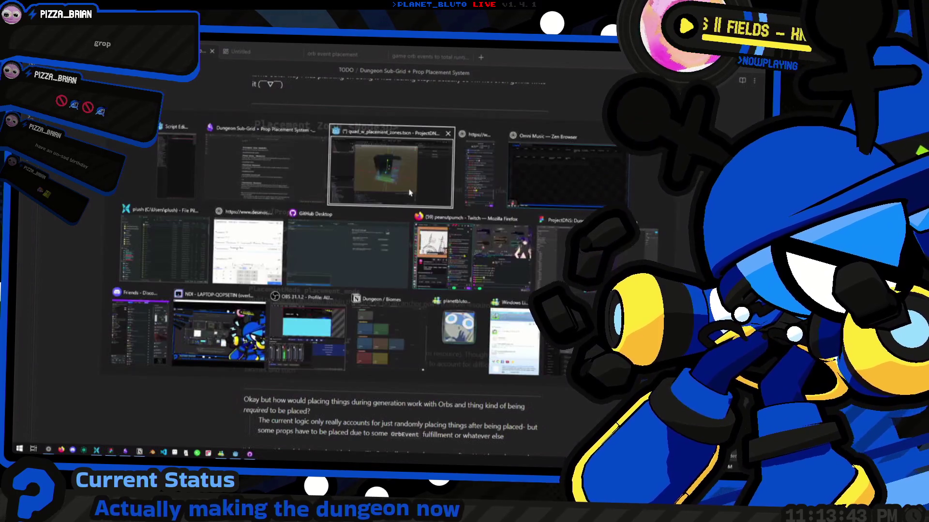
click(409, 192)
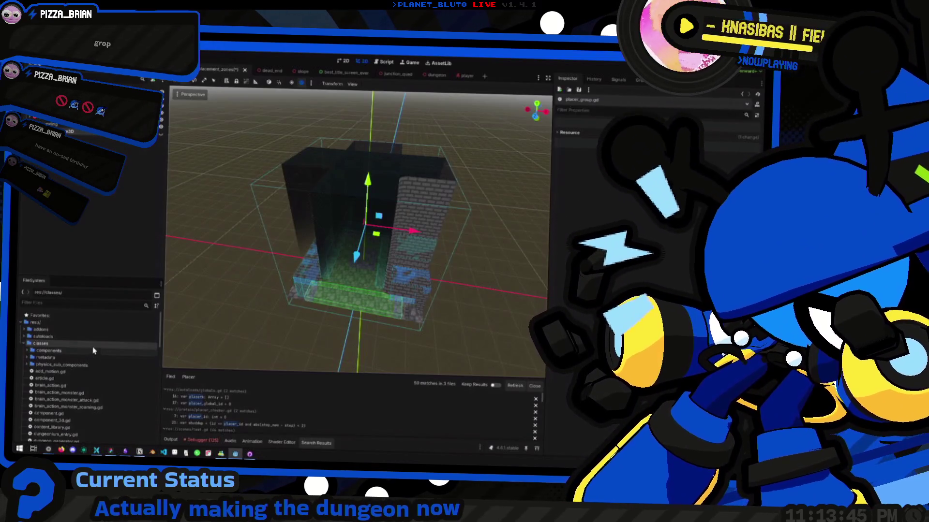
Create a new placer.gd script in the classes folder.
right_click(94, 349)
mouse_move(145, 332)
click(209, 350)
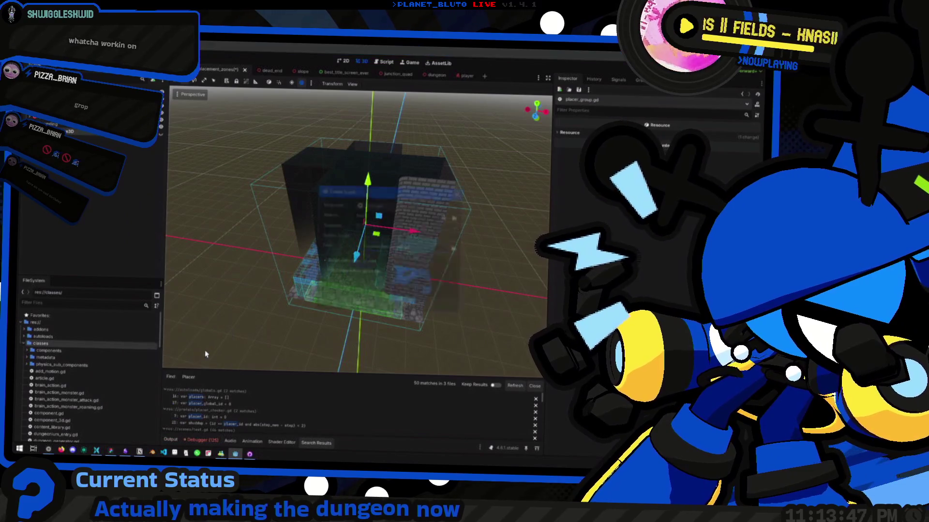
text(er)
key(Return)
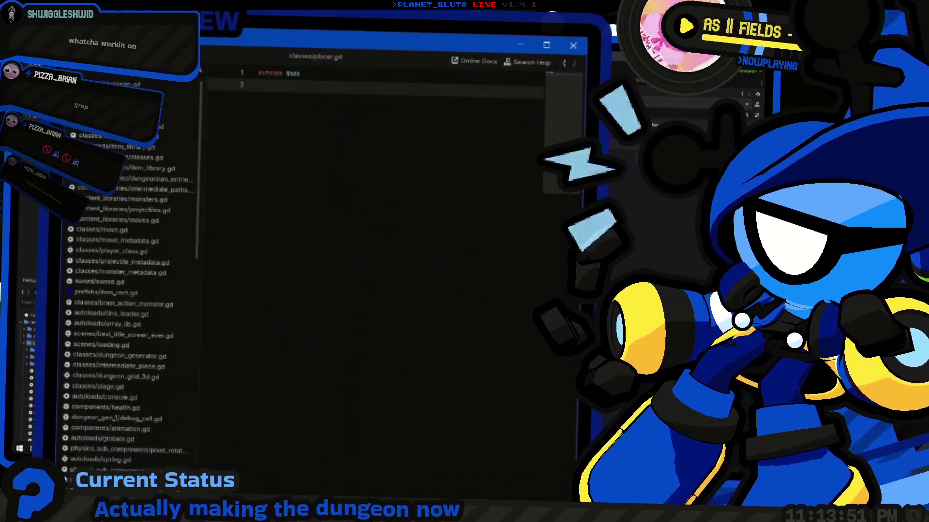
Make placer.gd extend Resource and add a line for class_name Placer.
key(BackSpace)
key(BackSpace)
key(BackSpace)
text(Resourc)
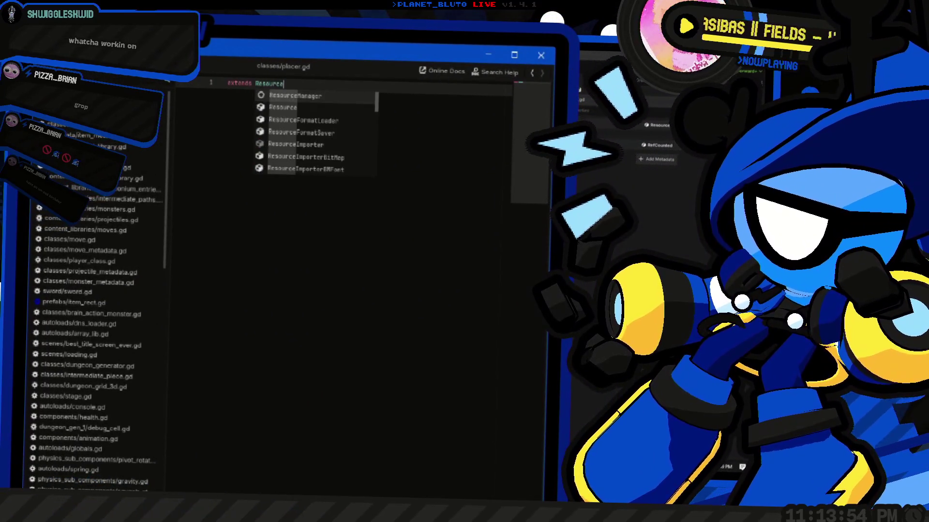
key(Return)
key(ctrl+z)
key(Return)
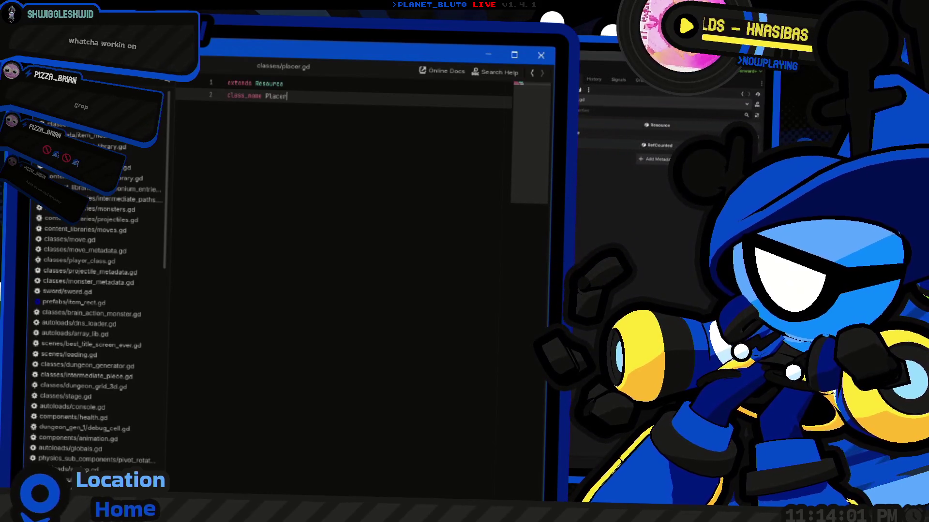
click(228, 96)
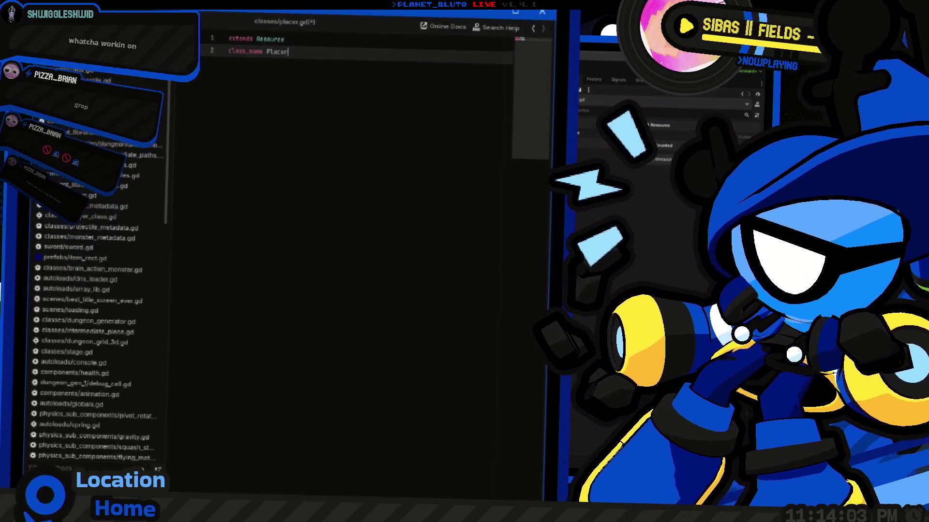
key(alt+Tab)
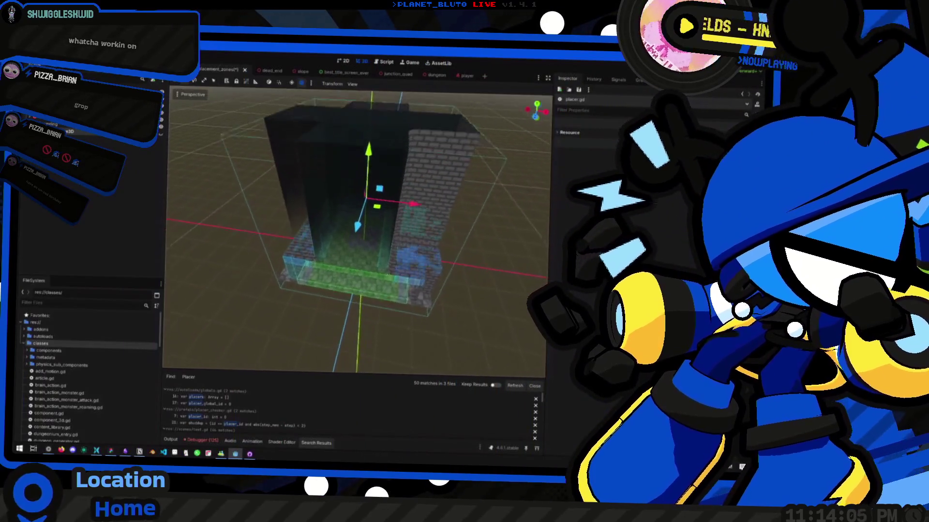
Fly the 3D camera around the walled dungeon room, viewing the green zones, pillar and brick walls.
key(w)
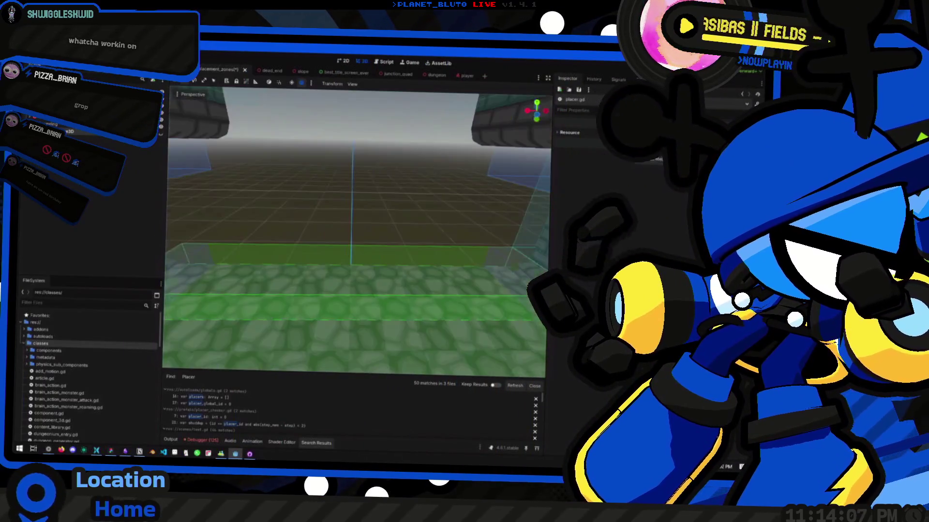
key(w)
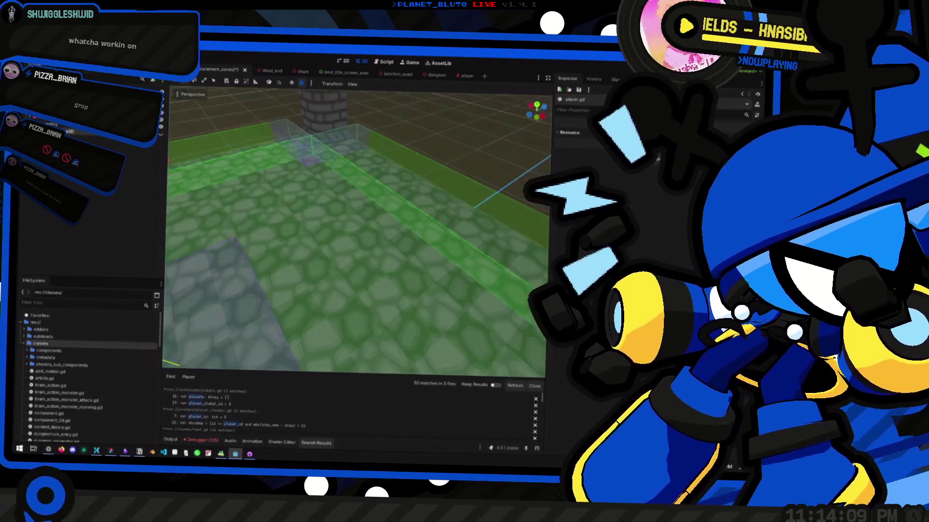
key(s)
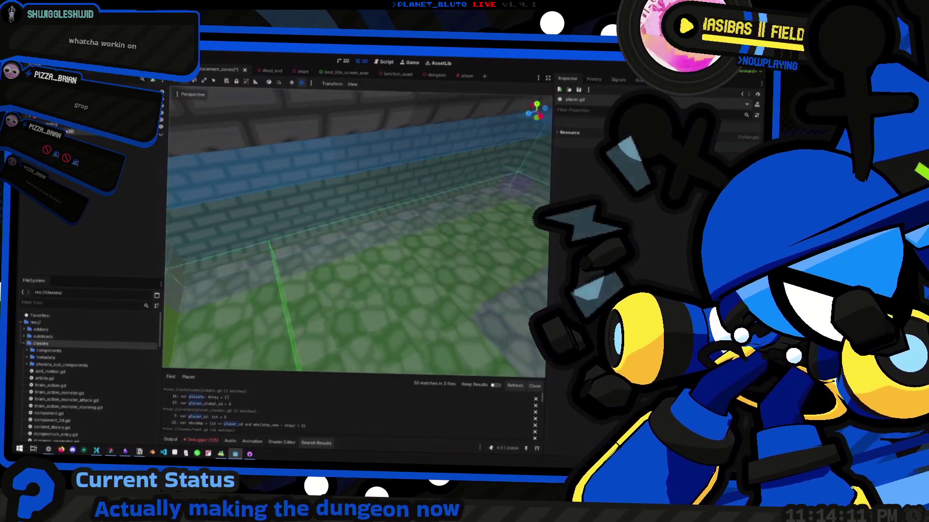
key(w)
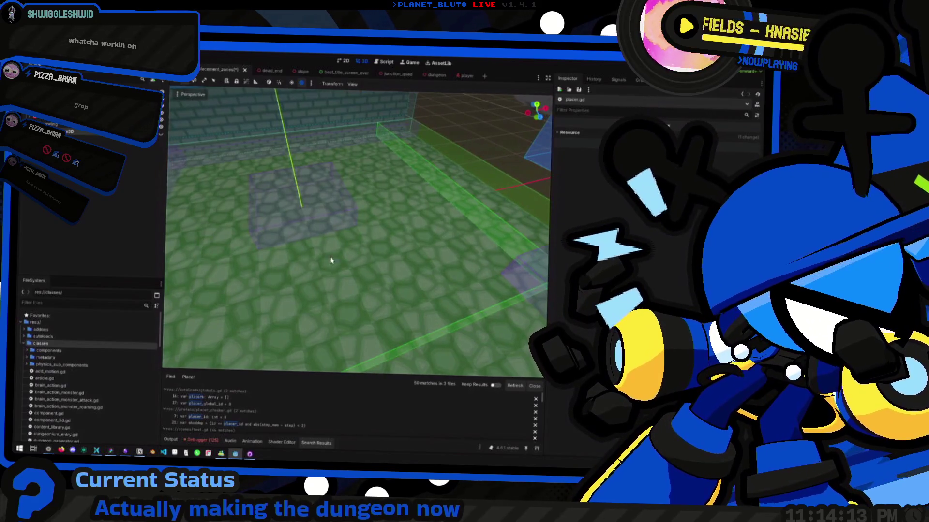
key(s)
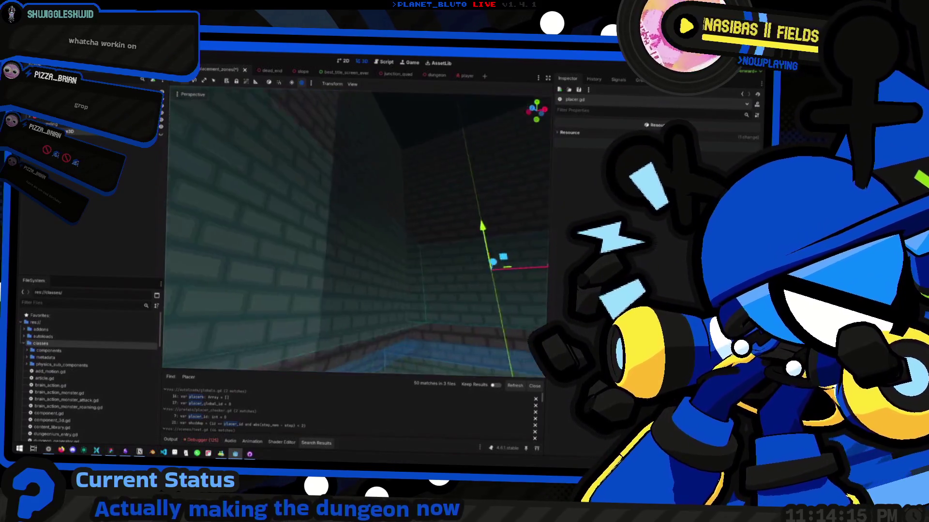
key(w)
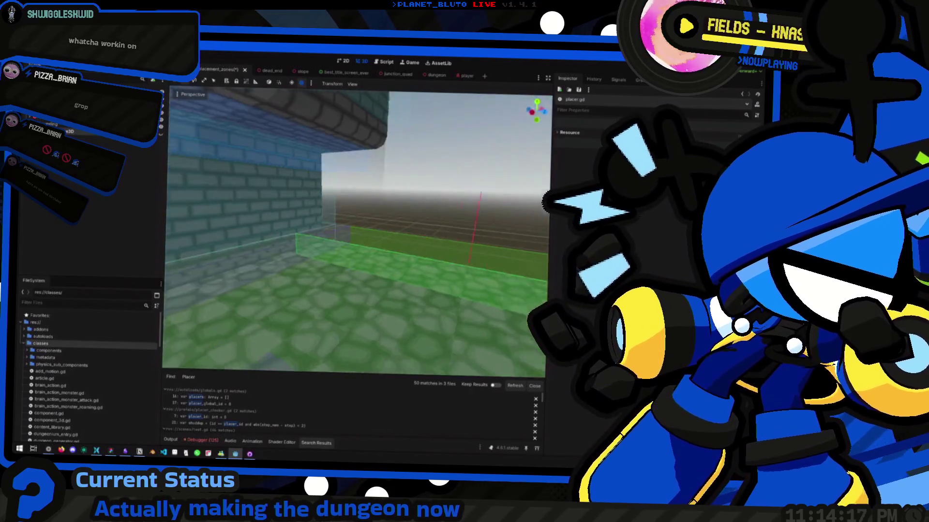
key(w)
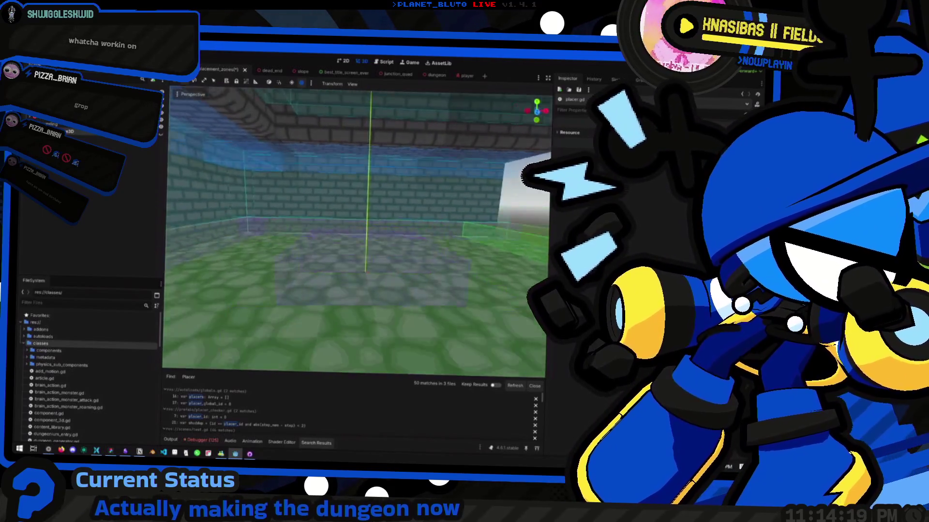
key(w)
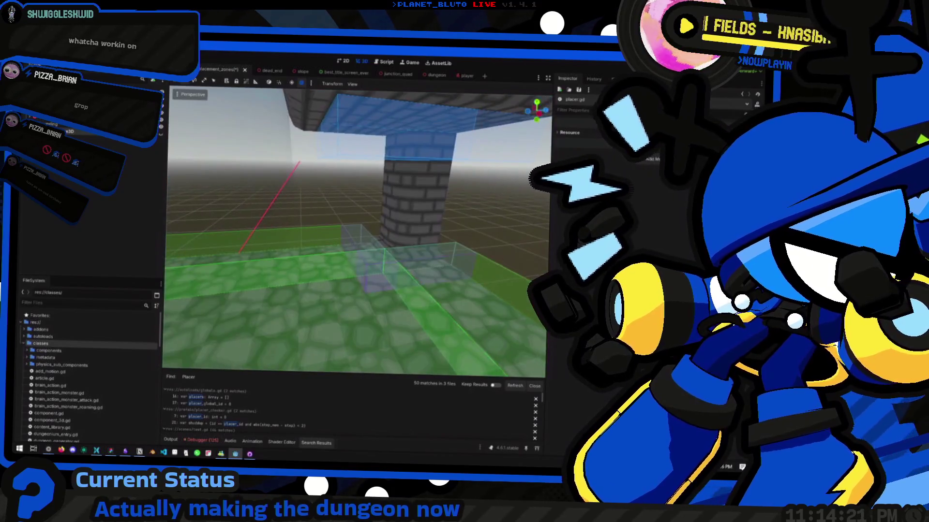
key(w)
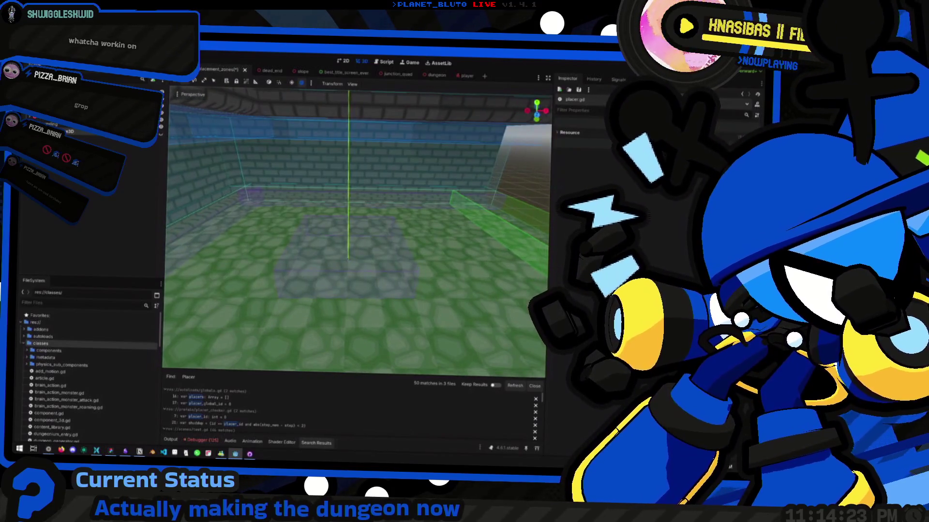
key(w)
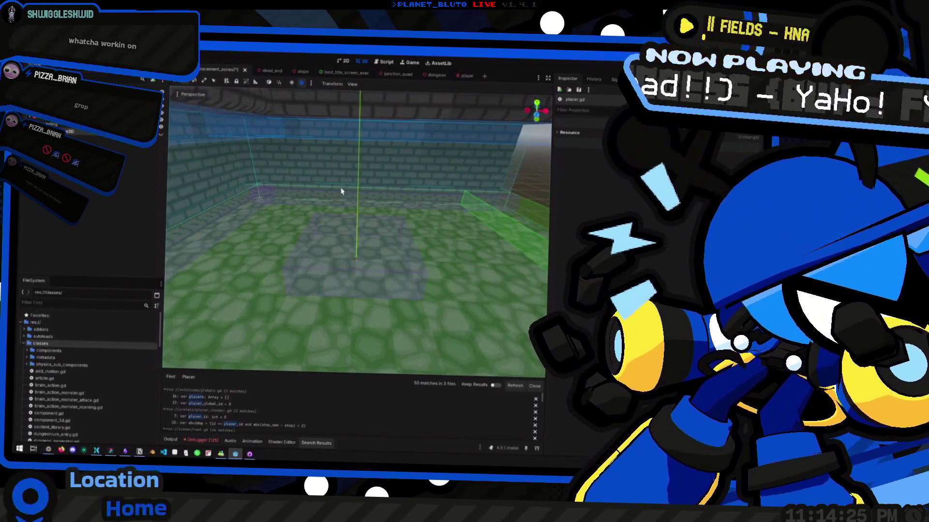
key(w)
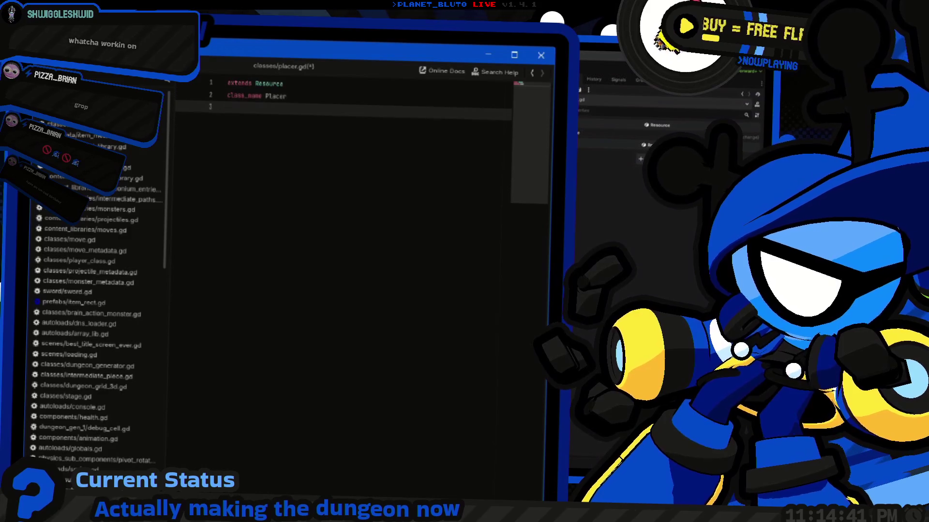
key(ctrl+Home)
key(Return)
key(Up)
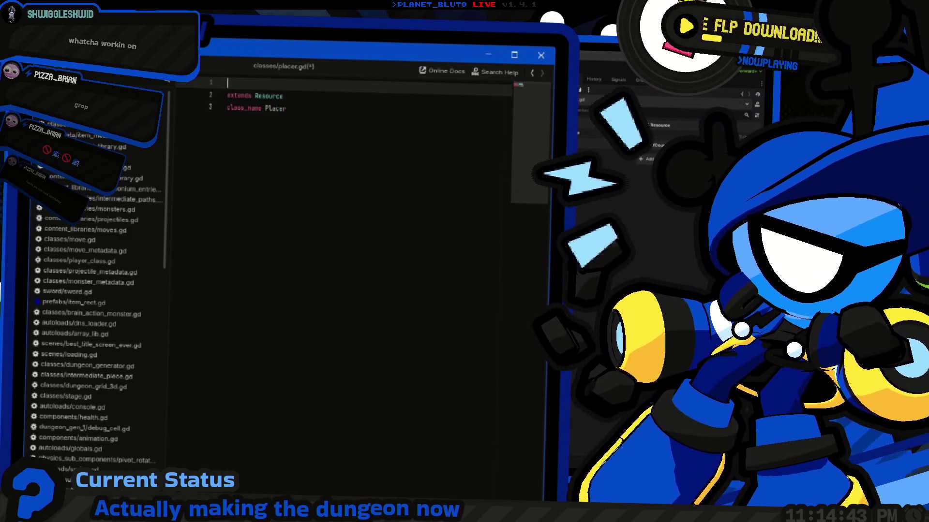
text(abstract)
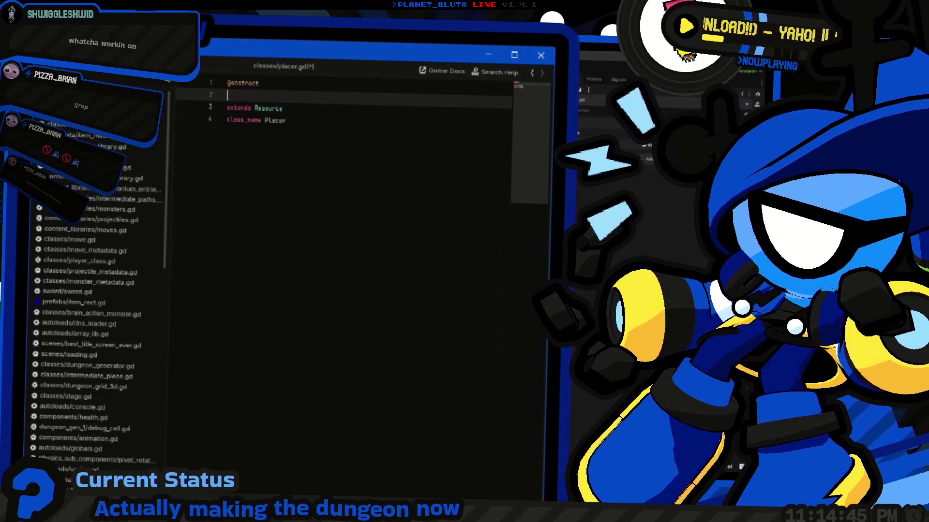
Switch to the browser showing the Godot documentation.
key(alt+Tab)
key(alt+Tab)
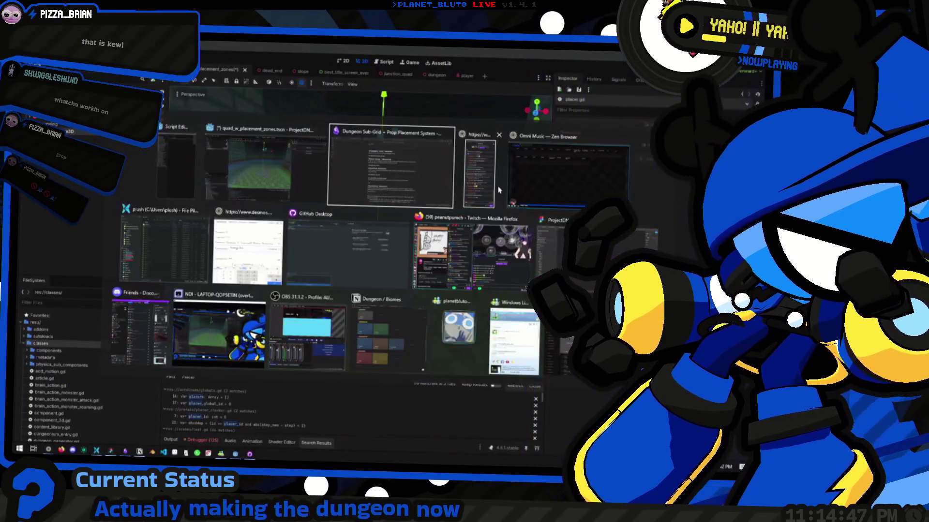
click(88, 234)
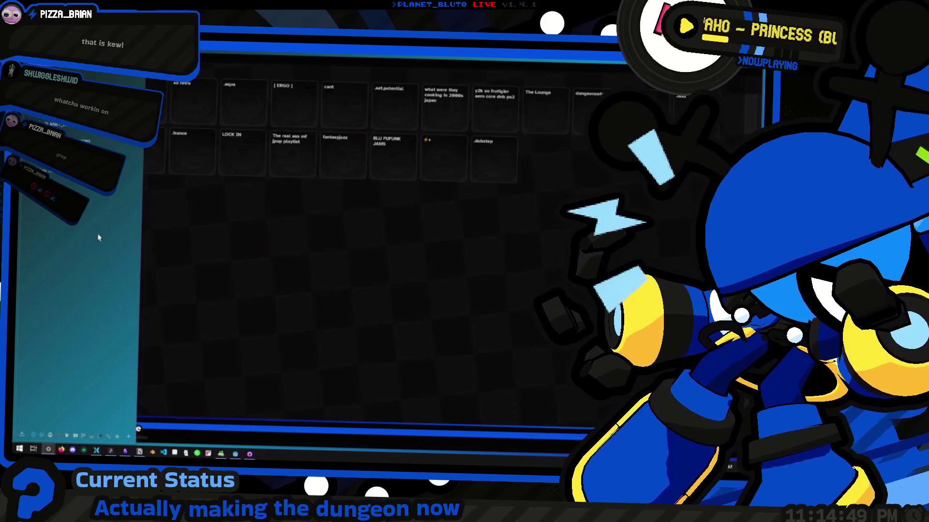
key(alt+Tab)
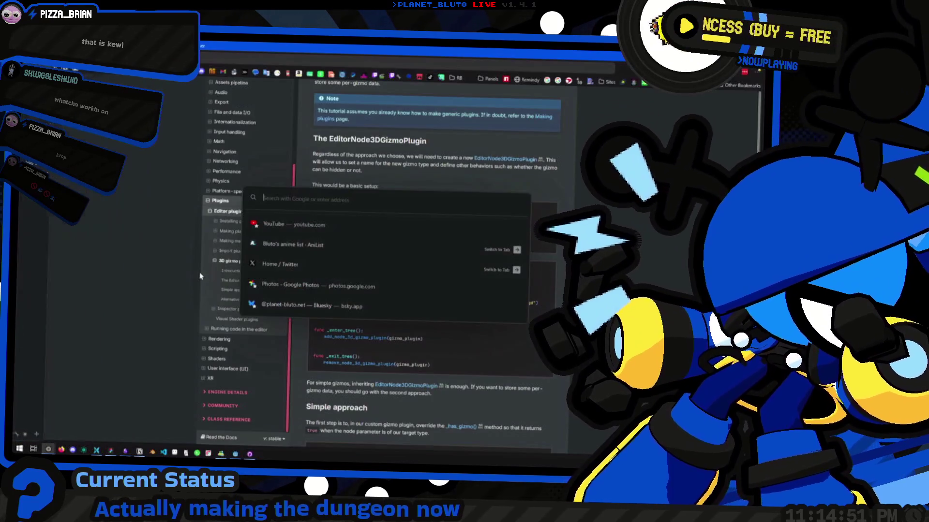
Search the Godot Docs for 'abstract' and open the GDScript style guide's Class declaration result.
scroll(339, 212, up, 3)
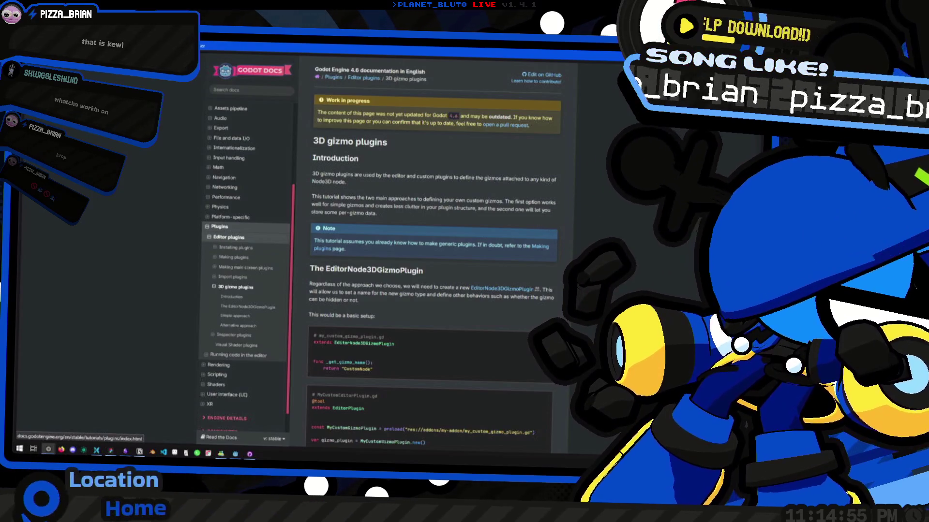
click(87, 181)
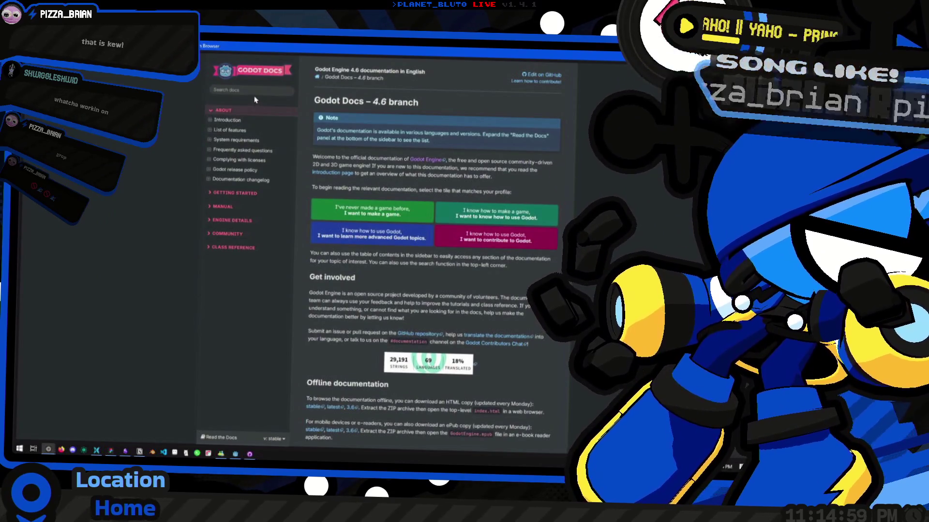
click(261, 91)
text(m)
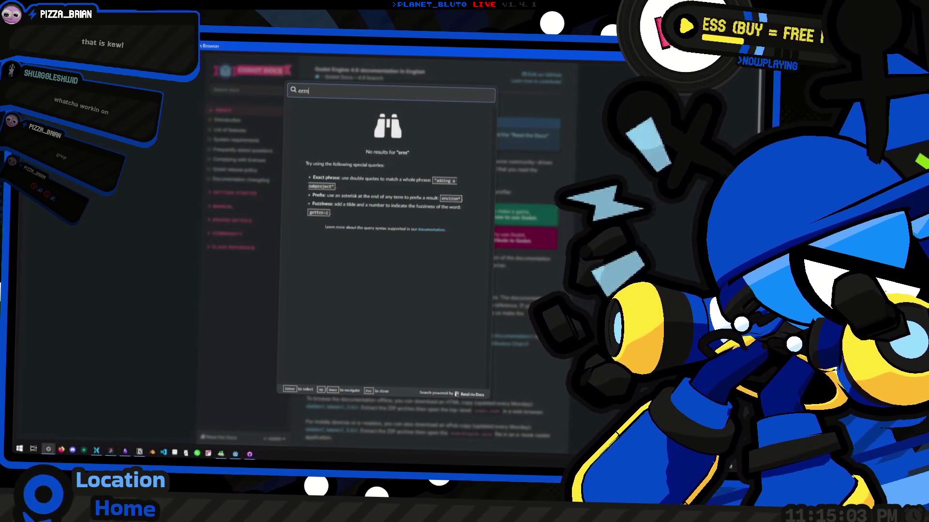
key(BackSpace)
key(BackSpace)
key(BackSpace)
text(abstract)
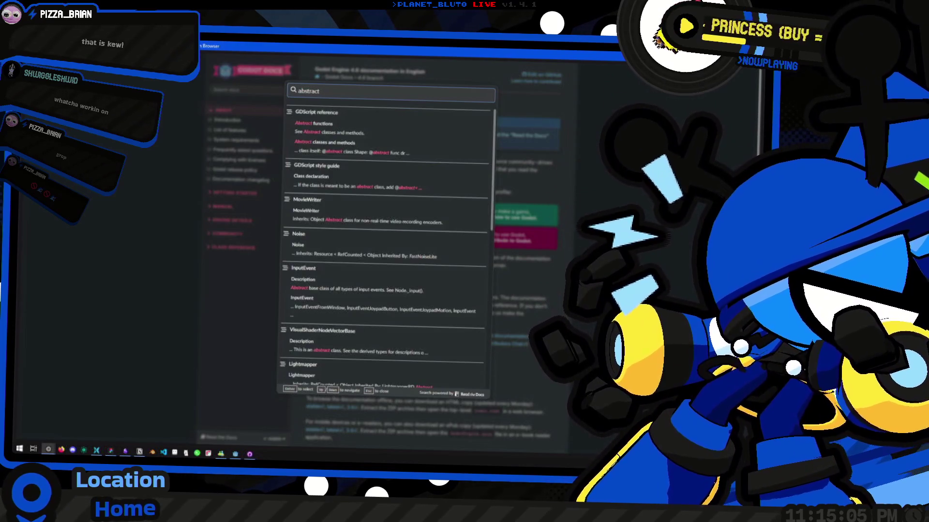
click(335, 182)
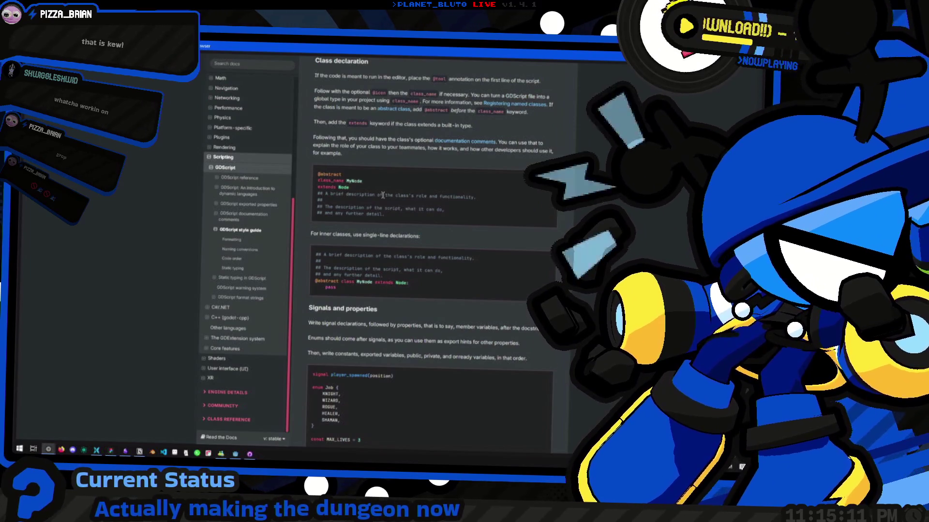
key(alt+Tab)
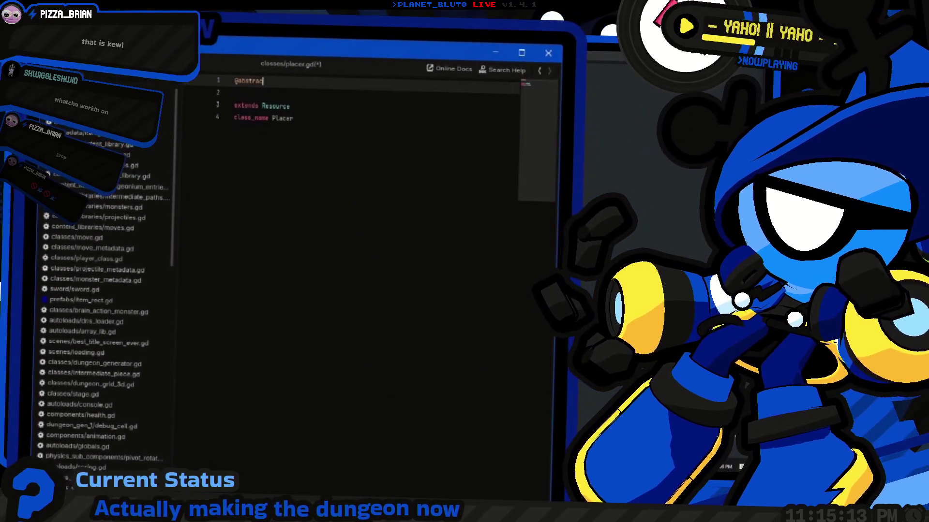
text(t)
key(Delete)
key(Down)
key(Down)
key(End)
key(Return)
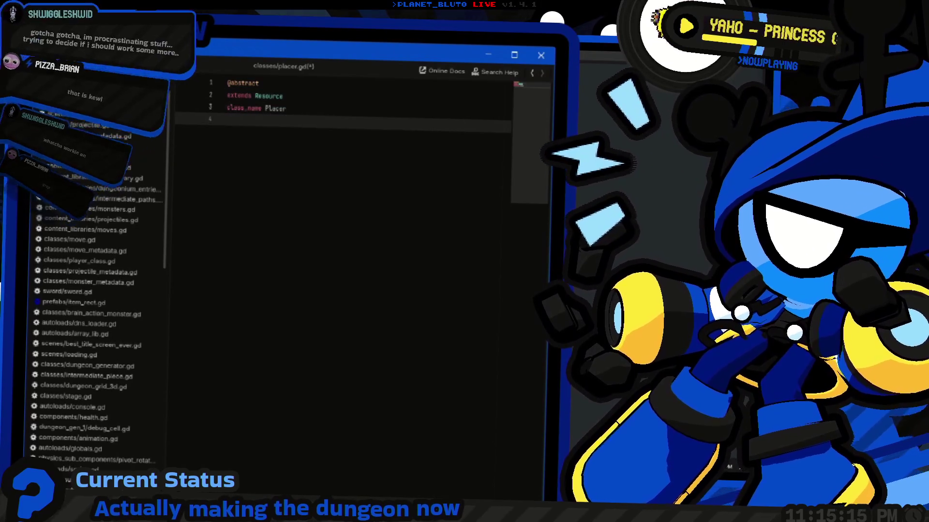
key(Return)
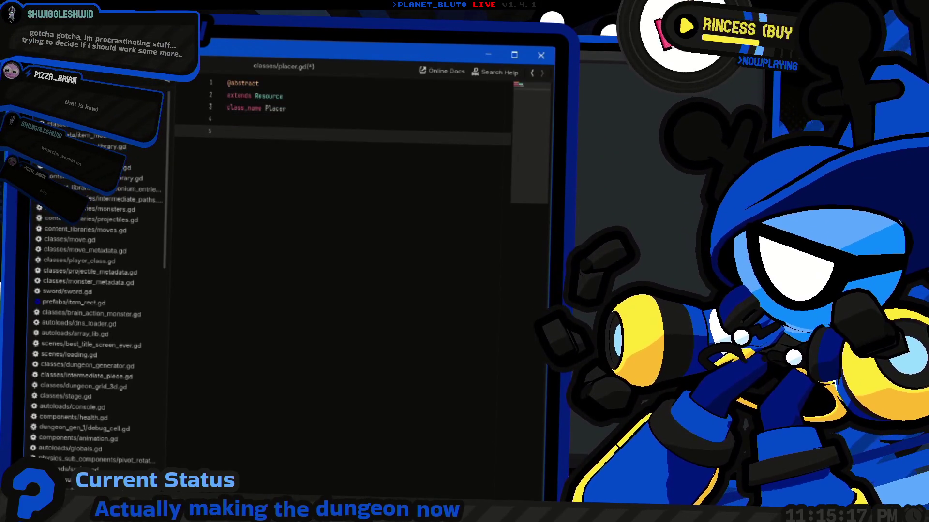
click(228, 83)
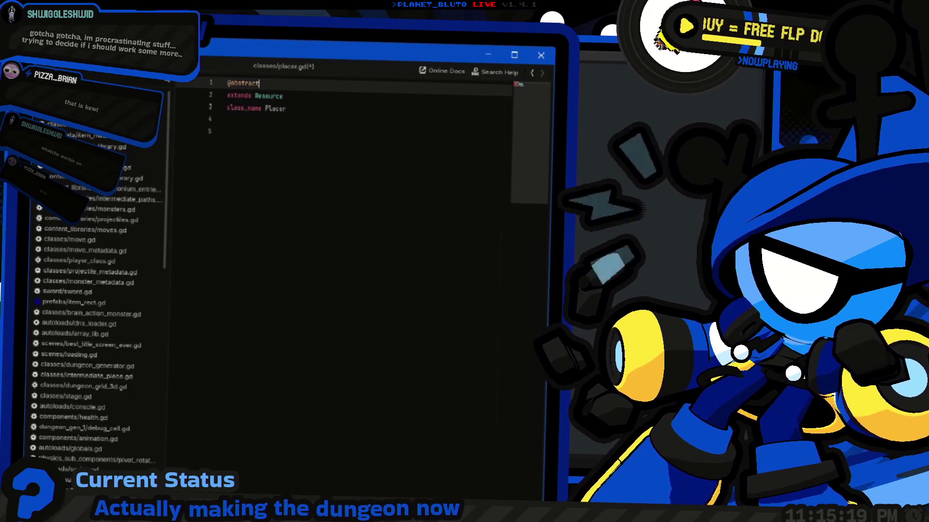
click(226, 131)
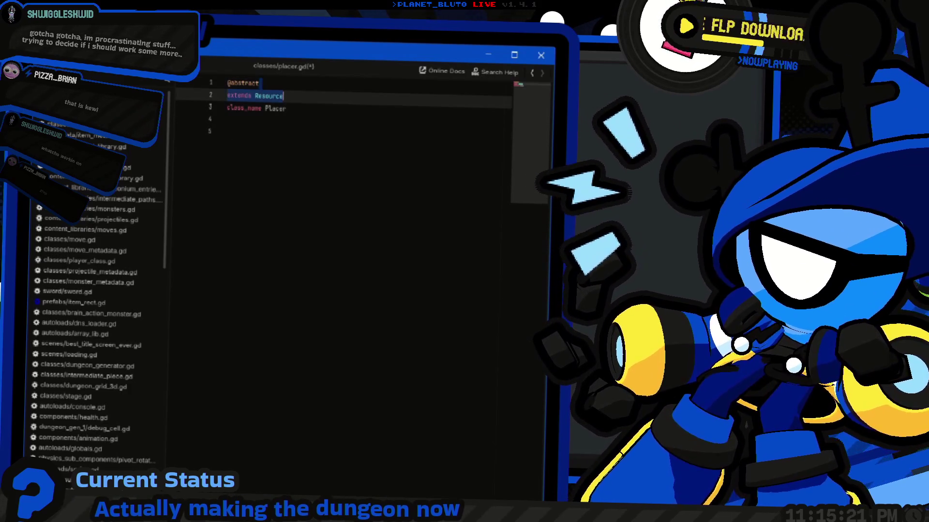
Bring the 3D scene editor forward, glance around the dungeon room, then show all windows.
key(super+Tab)
click(444, 179)
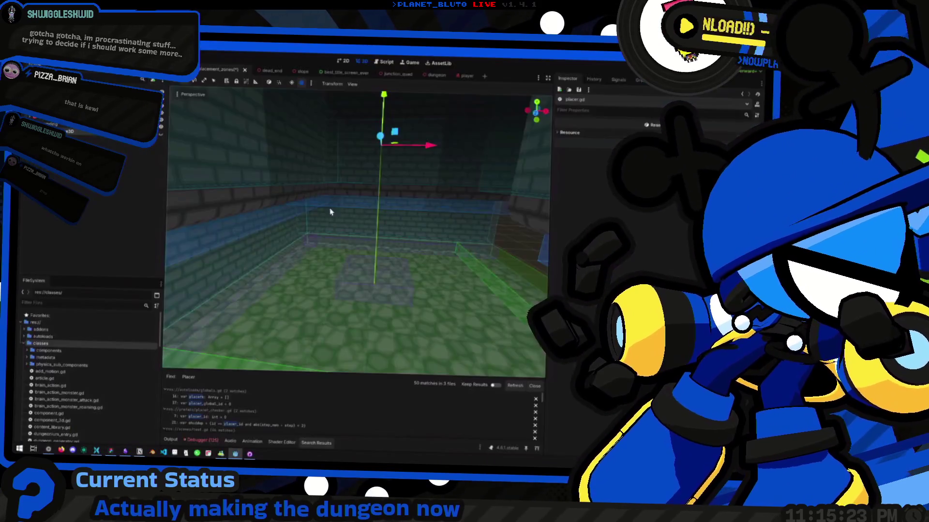
drag(331, 208, 331, 207)
key(super+Tab)
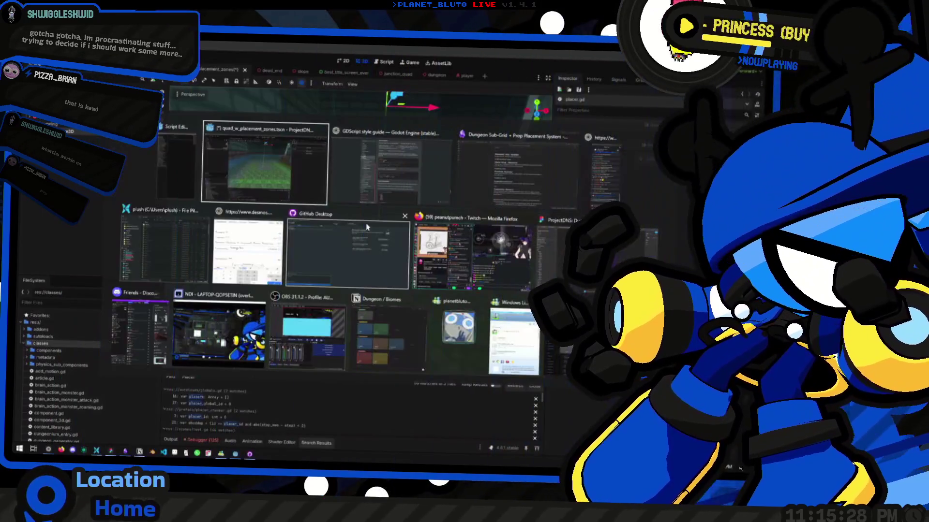
Review the Placer Group section and Array[PlacerGroup] groups line in the prop placement notes.
click(352, 249)
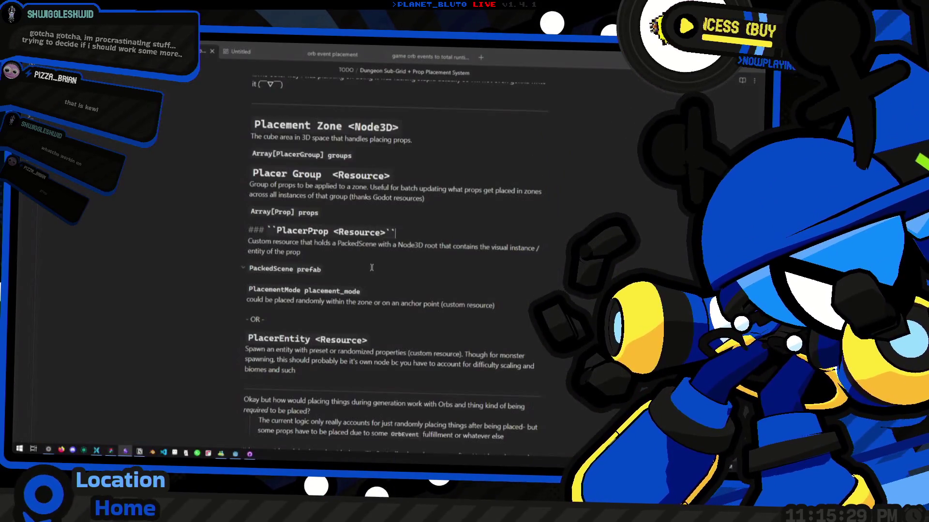
click(372, 267)
key(Up)
key(Up)
key(Up)
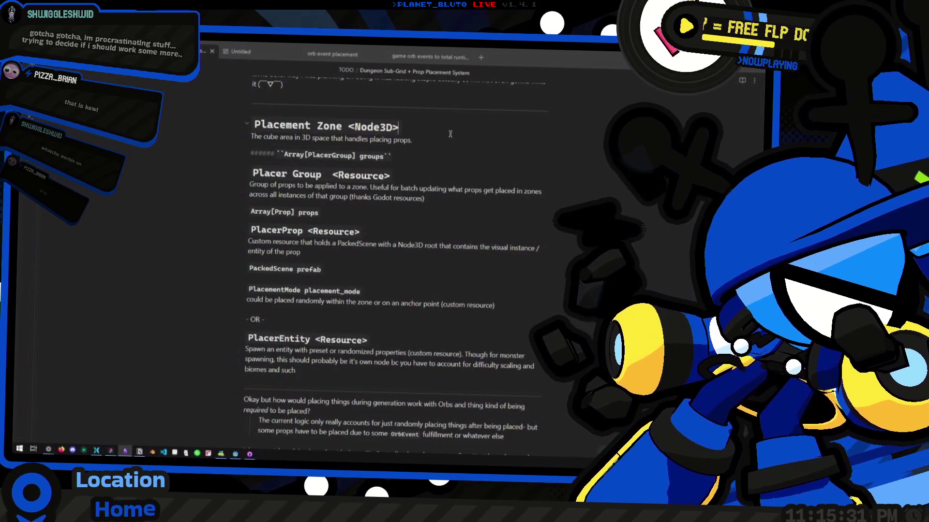
key(Up)
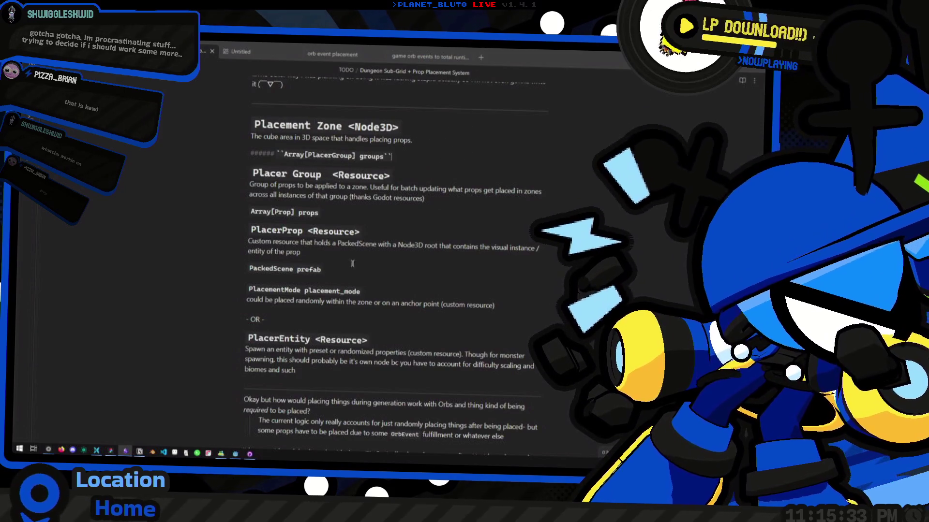
click(386, 211)
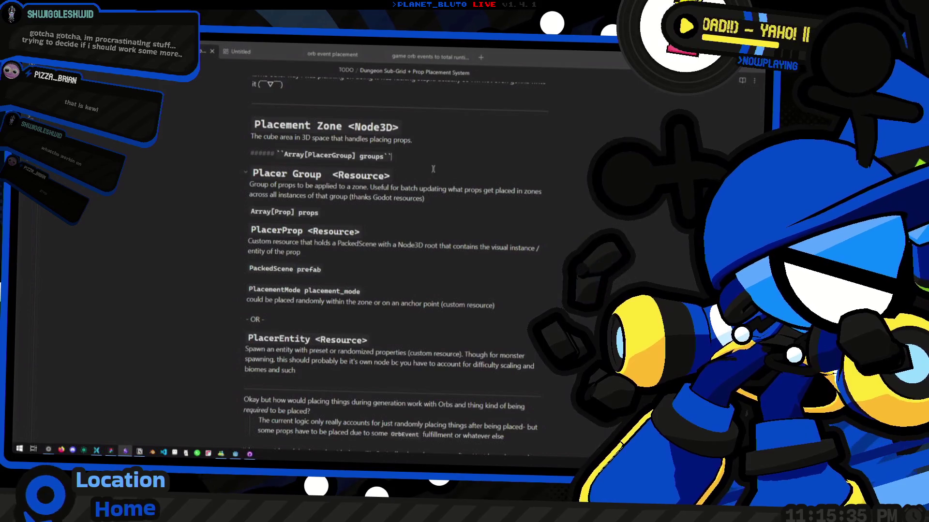
click(421, 189)
key(Up)
key(Up)
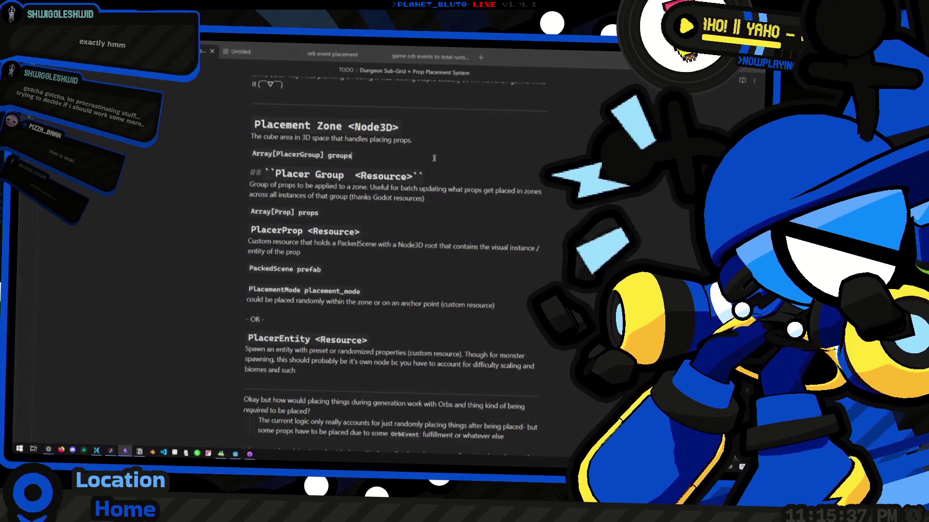
scroll(425, 220, down, 1)
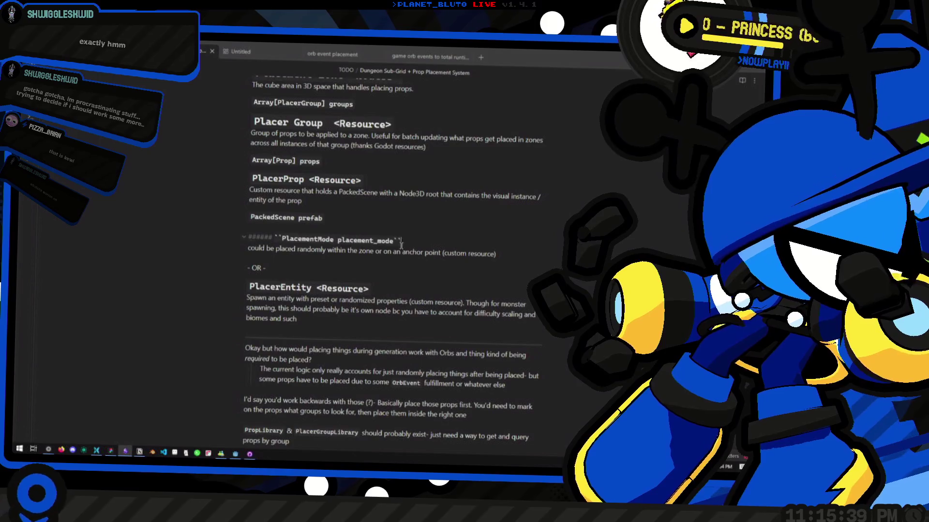
key(Up)
key(Up)
key(Up)
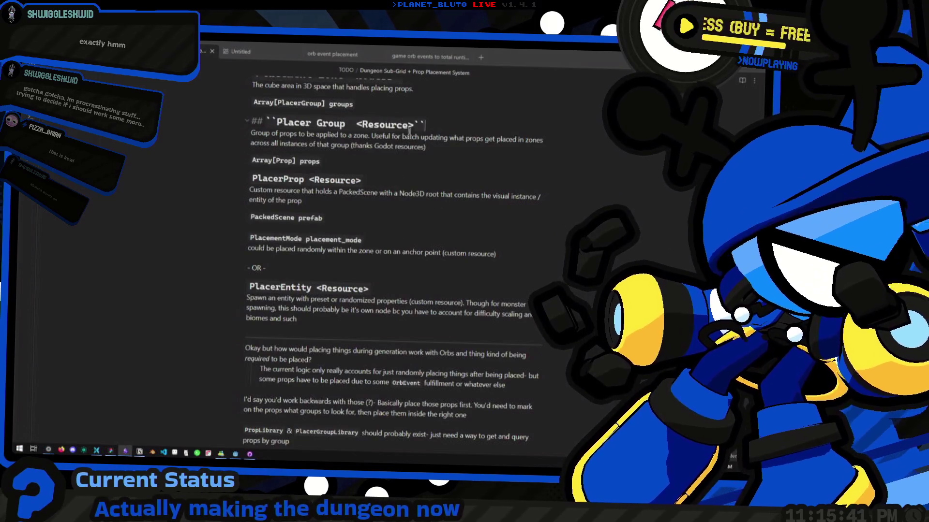
key(alt+Tab)
key(alt+Tab)
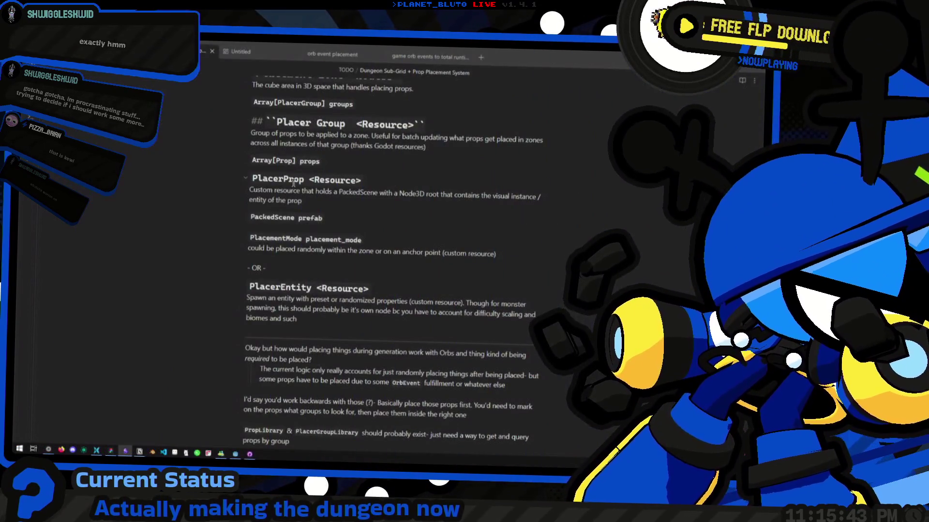
Select PlacerProp and prefab in the notes, then try and erase 'var prefab' in placer.gd.
double_click(293, 182)
key(alt+Tab)
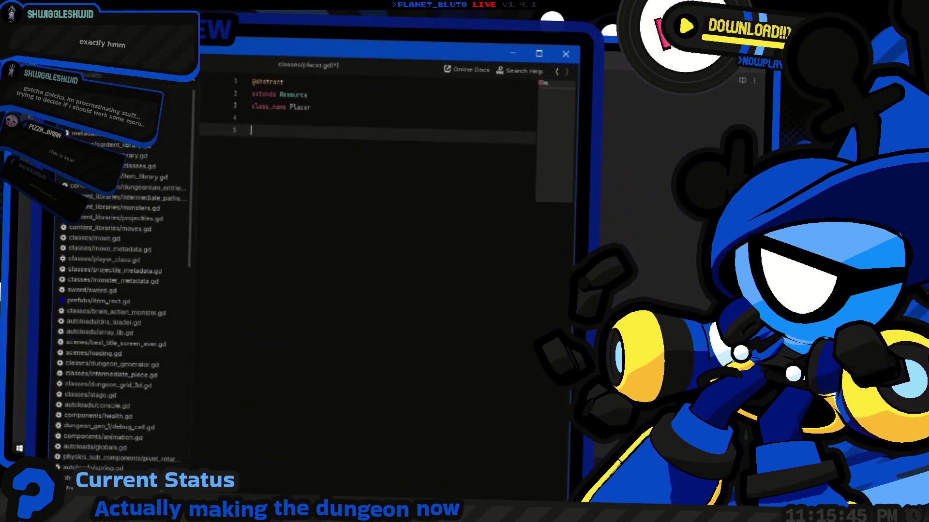
key(alt+Tab)
double_click(299, 218)
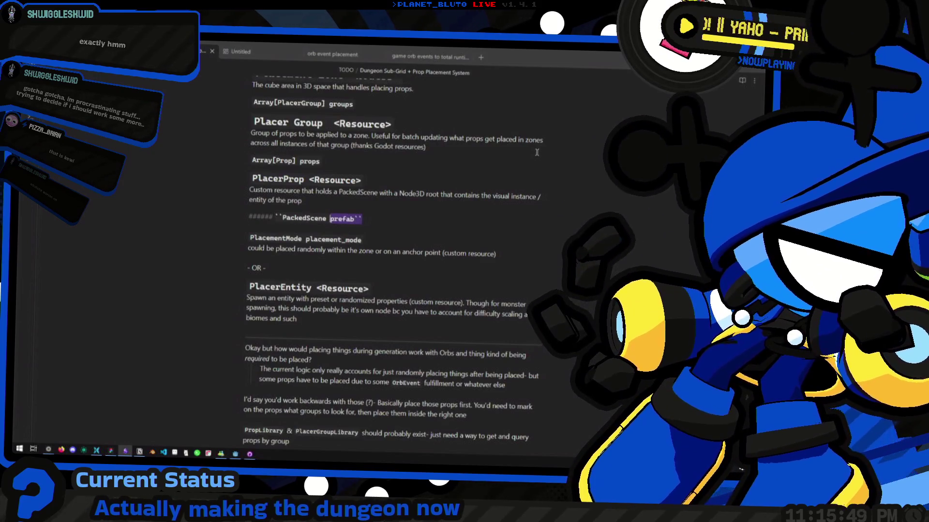
key(alt+Tab)
text(var prefab)
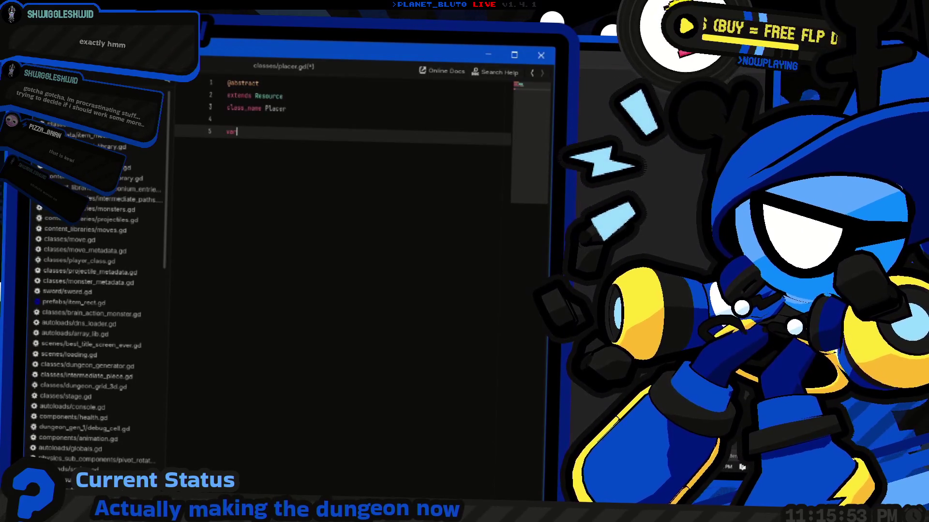
key(BackSpace)
text(v)
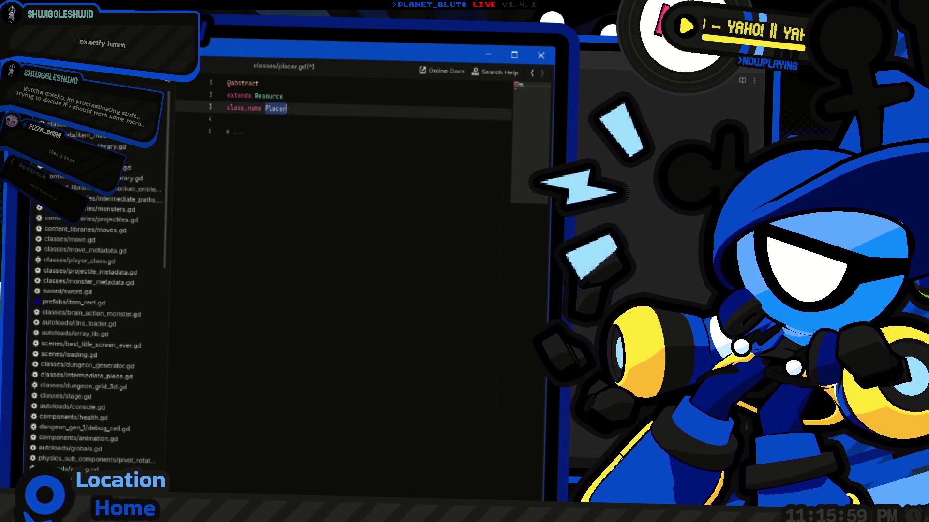
key(alt+Tab)
key(alt+Tab)
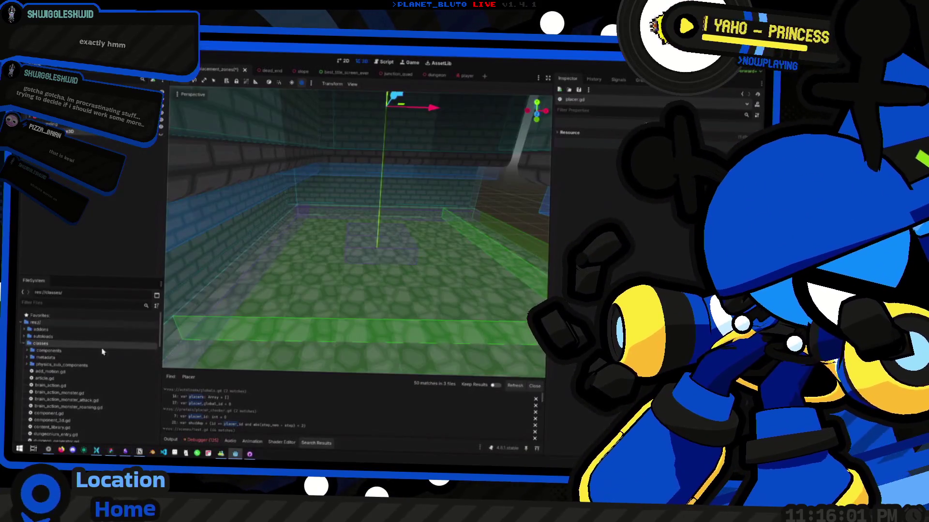
Create a new script res://classes/placer_prop.gd from the classes folder's Create New menu.
scroll(87, 377, down, 2)
right_click(54, 344)
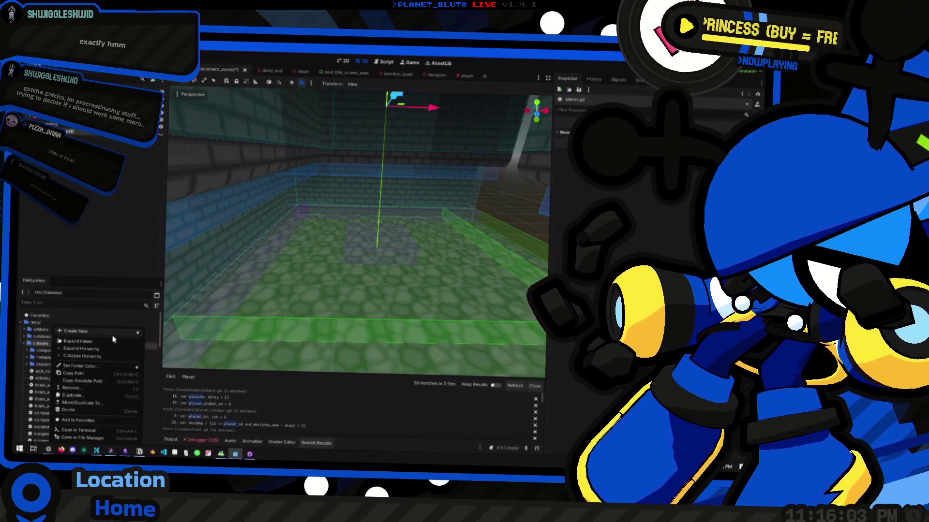
mouse_move(118, 332)
click(163, 348)
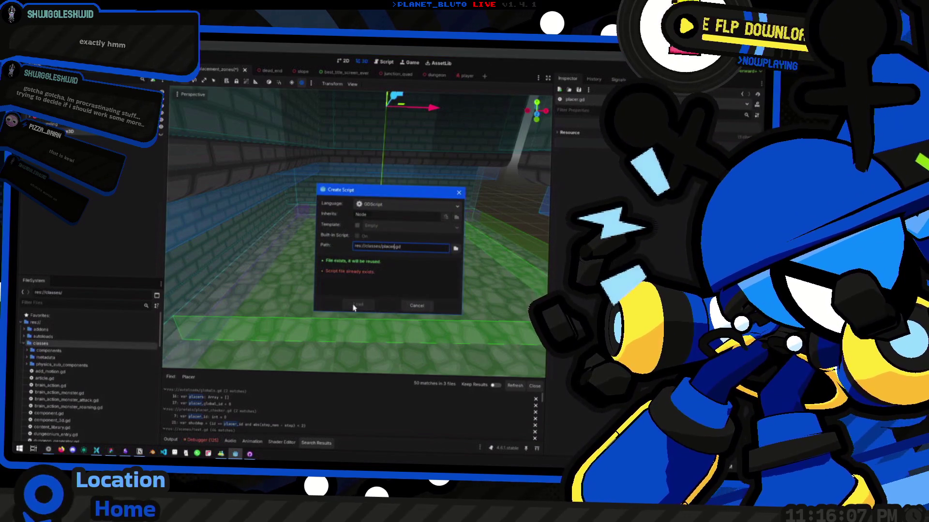
click(357, 304)
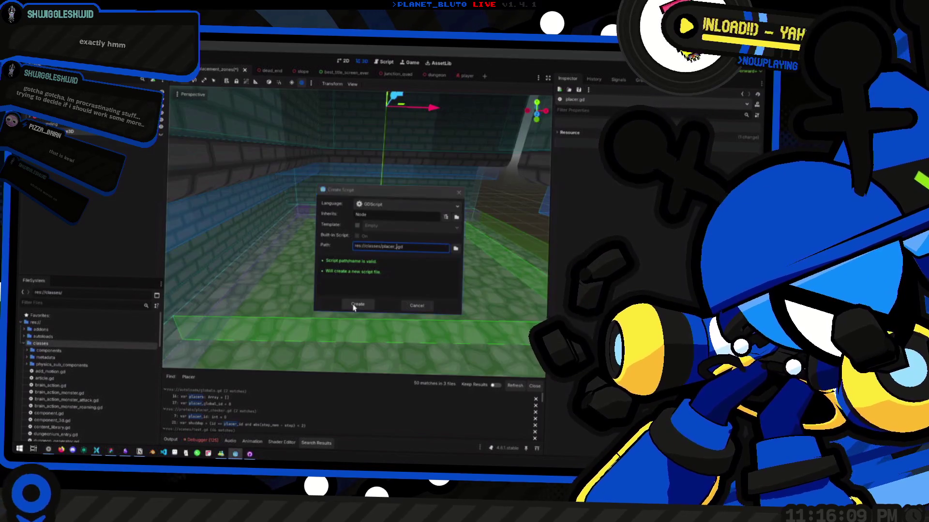
key(alt+Tab)
click(353, 305)
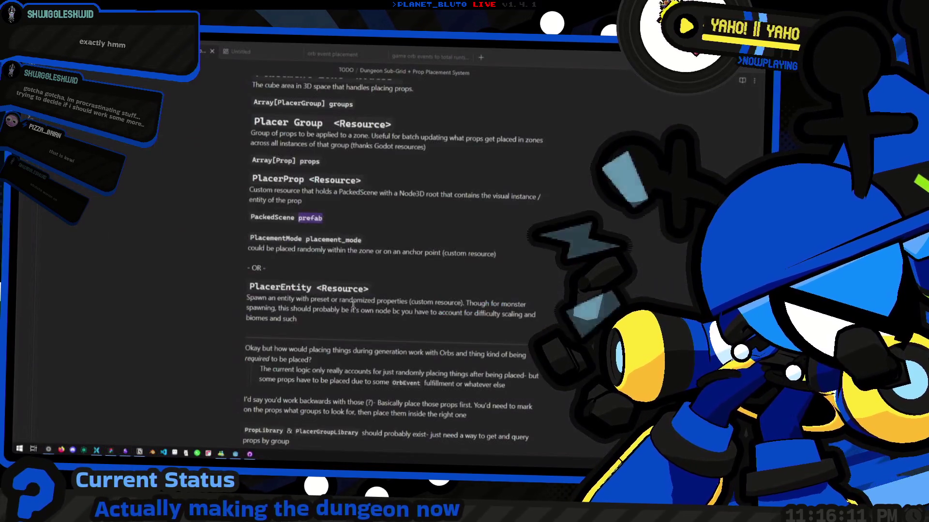
key(alt+Tab)
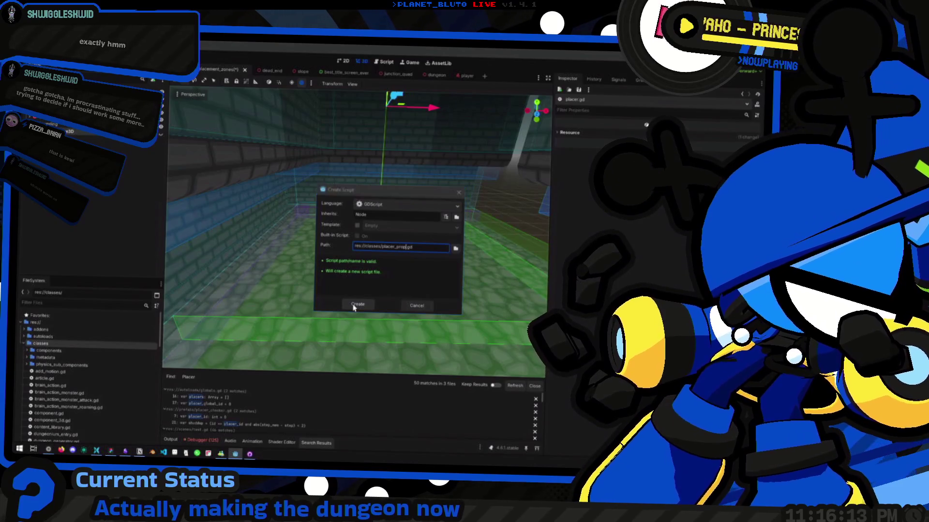
click(357, 305)
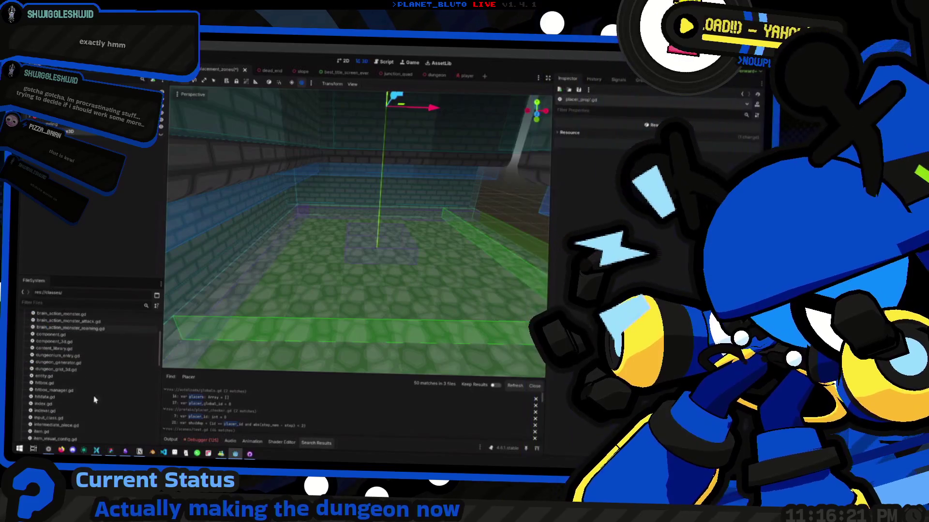
Find placer.gd in the FileSystem dock and open it.
scroll(95, 399, up, 5)
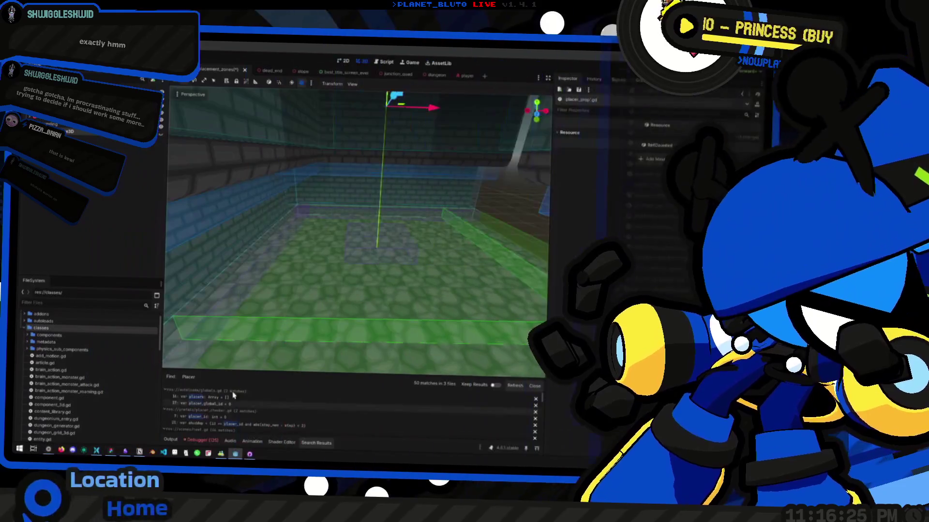
scroll(83, 401, down, 10)
scroll(83, 403, down, 5)
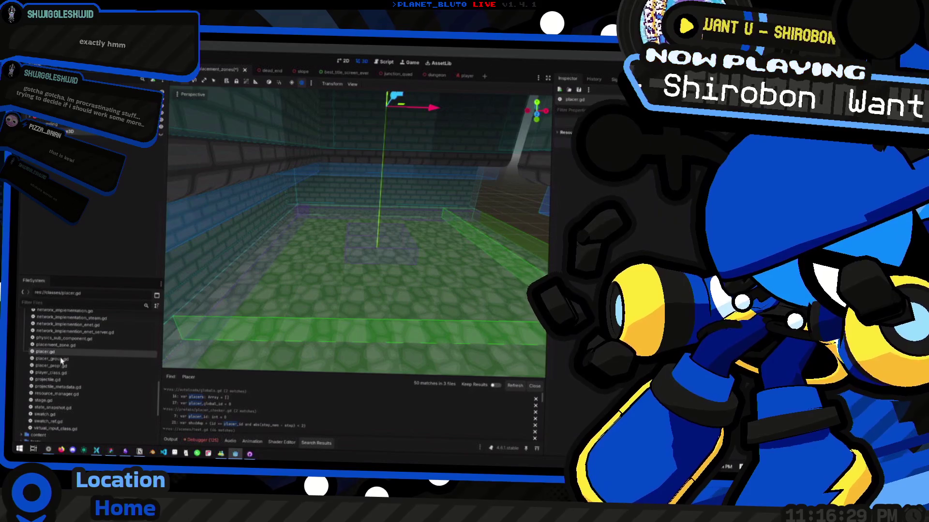
double_click(45, 351)
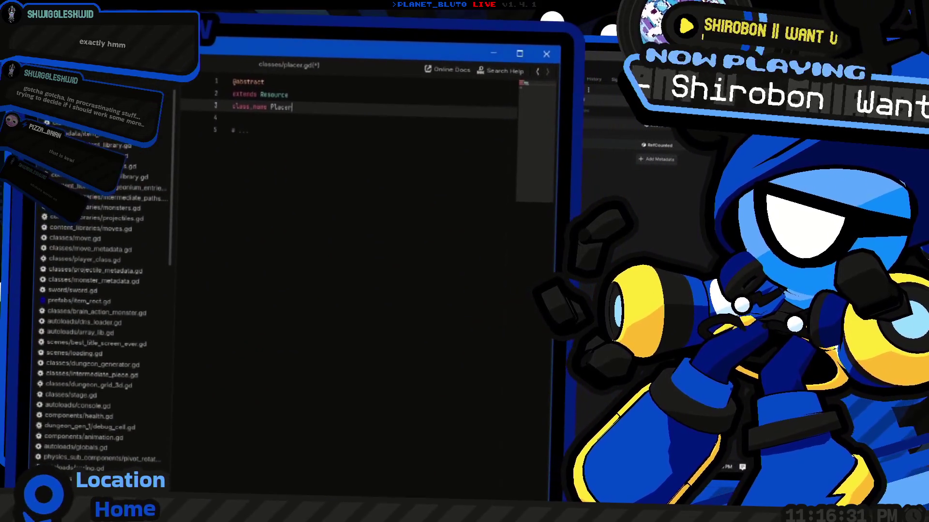
Save placer.gd and briefly check placer_group.gd.
key(Down)
key(Down)
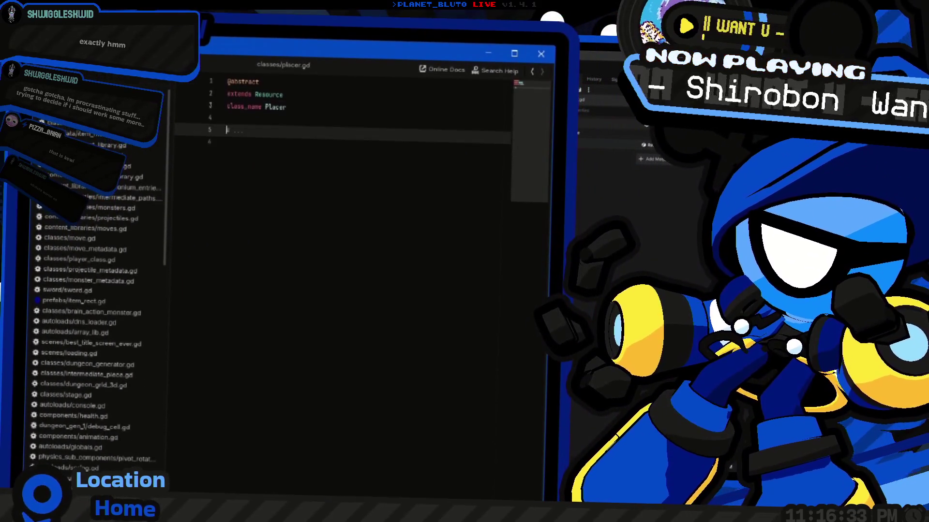
key(ctrl+s)
key(alt+F4)
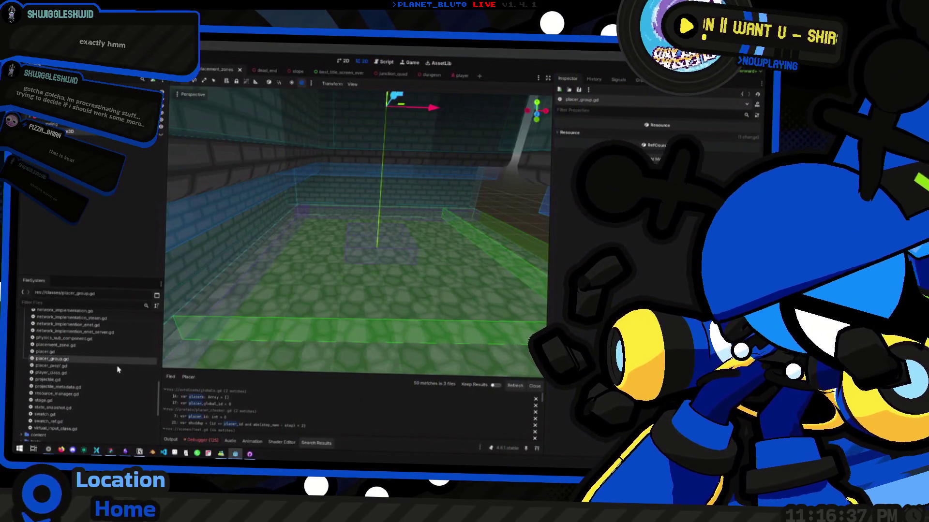
double_click(52, 359)
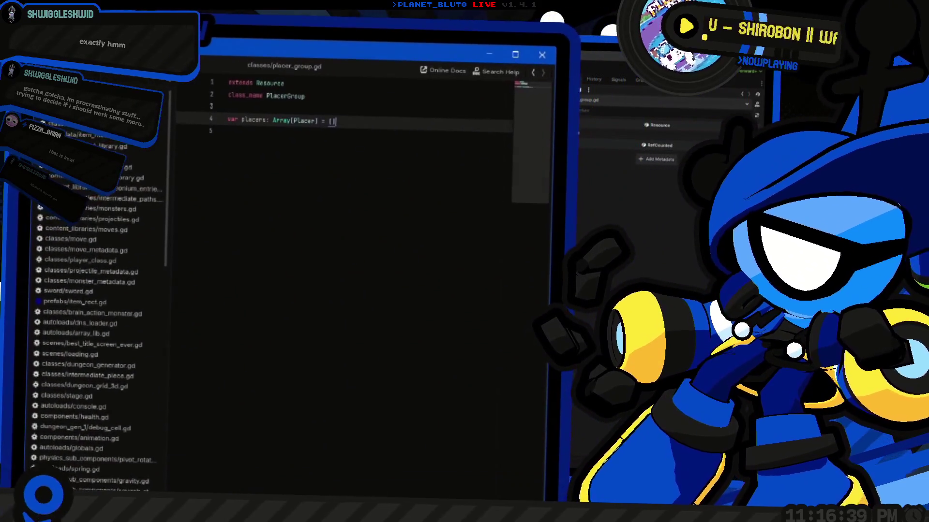
key(alt+F4)
Make placer_prop.gd extend Placer with class_name PlacerProp.
click(80, 369)
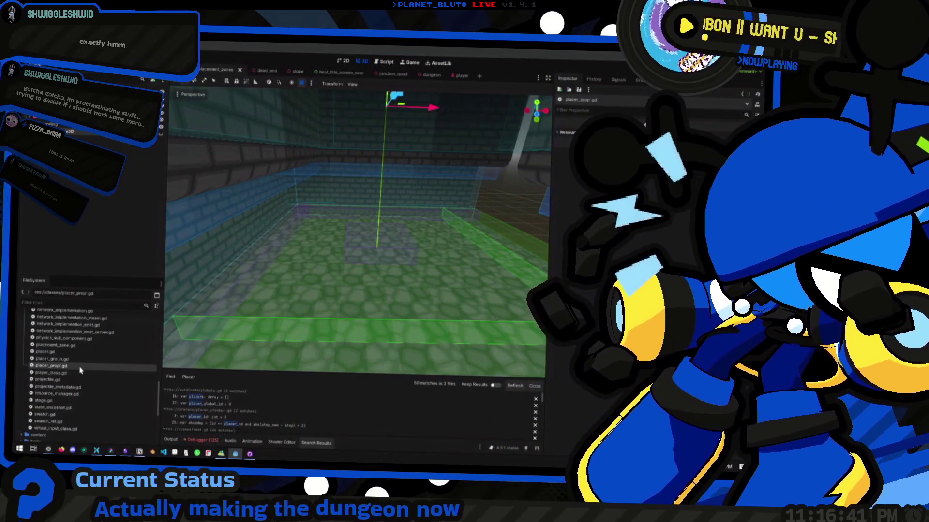
double_click(80, 370)
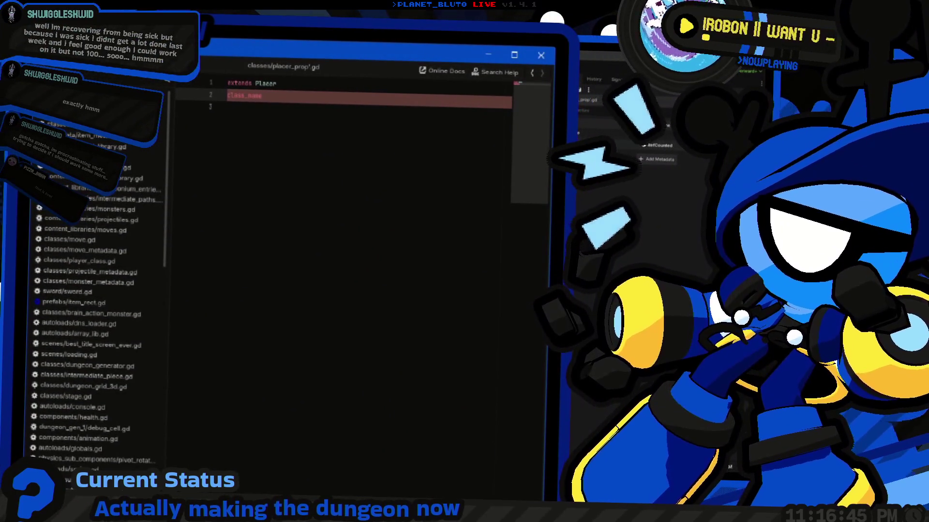
click(110, 367)
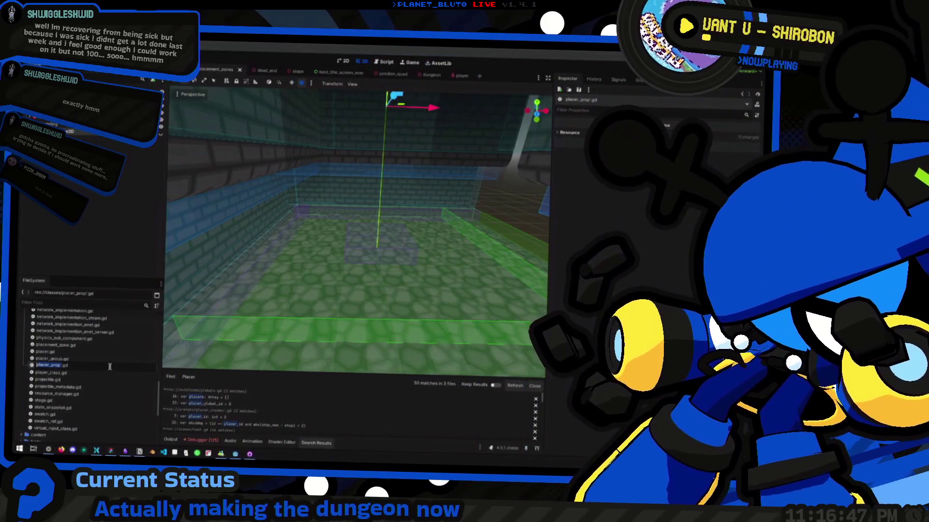
double_click(112, 368)
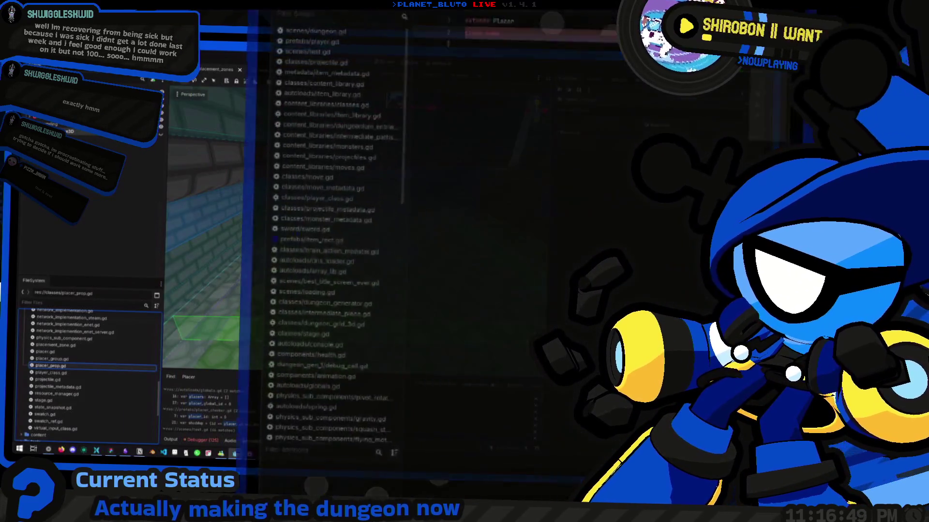
key(BackSpace)
text(PlacerProp)
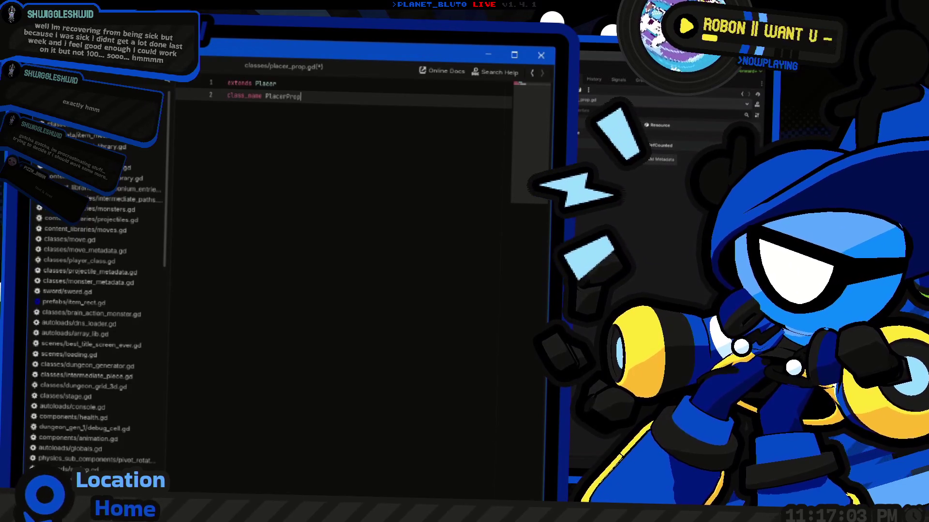
key(alt+Tab)
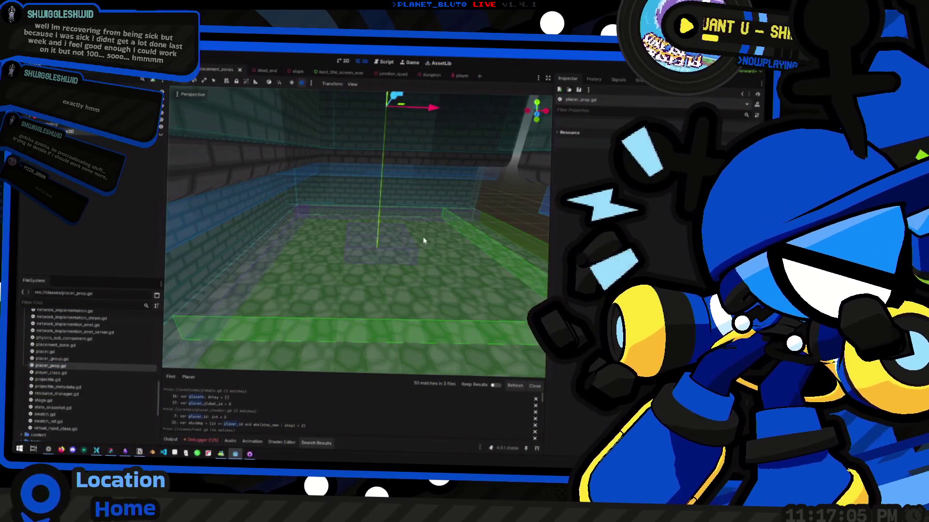